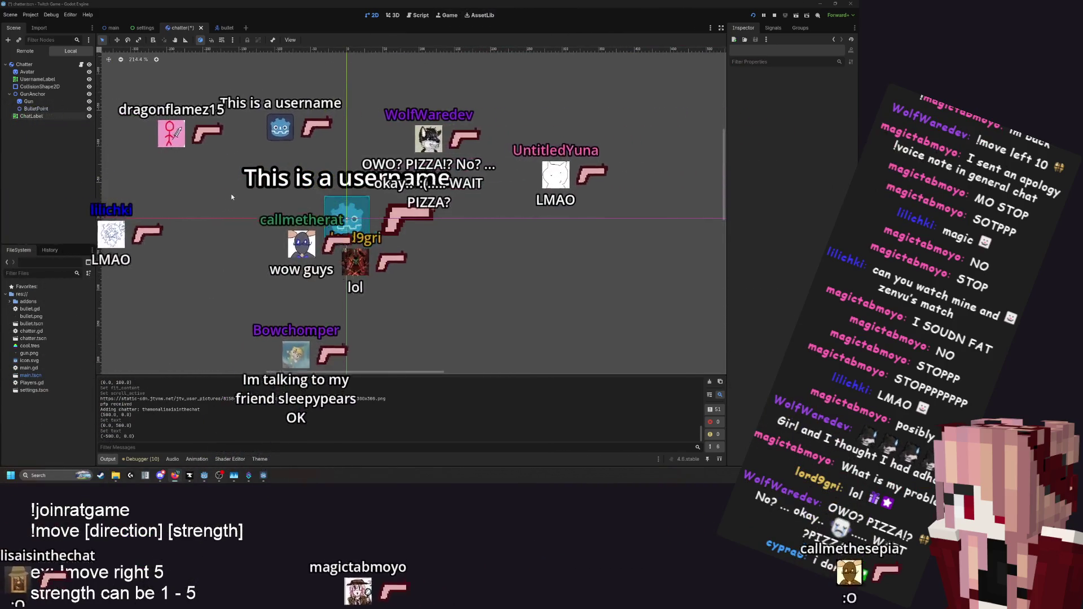
Open main.gd and place the caret at the chatter.chat_label.text assignment on line 80
{"action": "scroll", "coordinate": [232, 194], "scroll_direction": "up", "scroll_amount": 1}
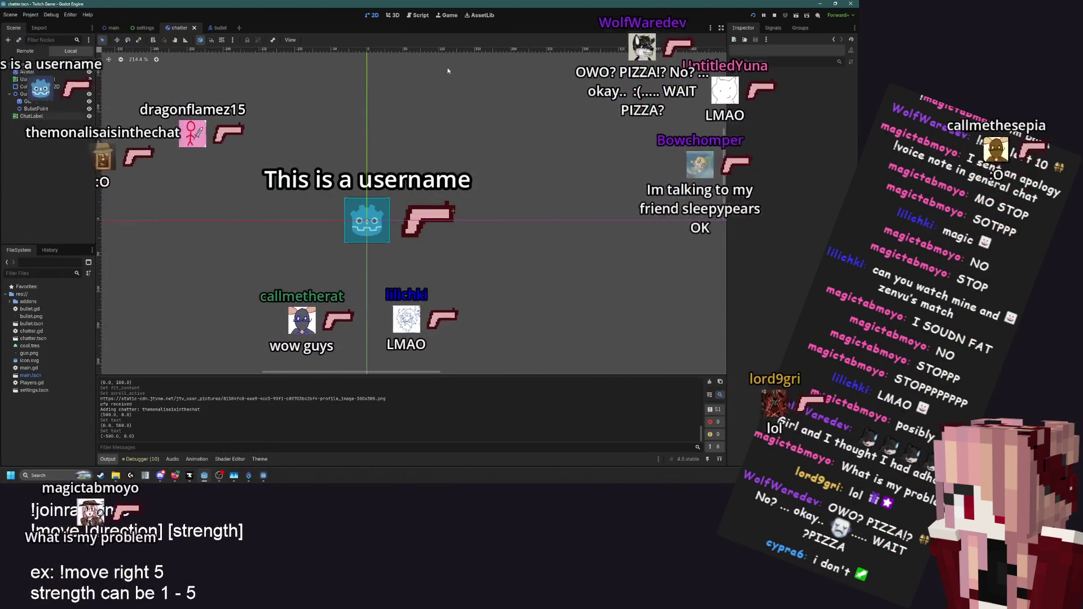
{"action": "left_click", "coordinate": [409, 17]}
{"action": "left_click", "coordinate": [288, 200]}
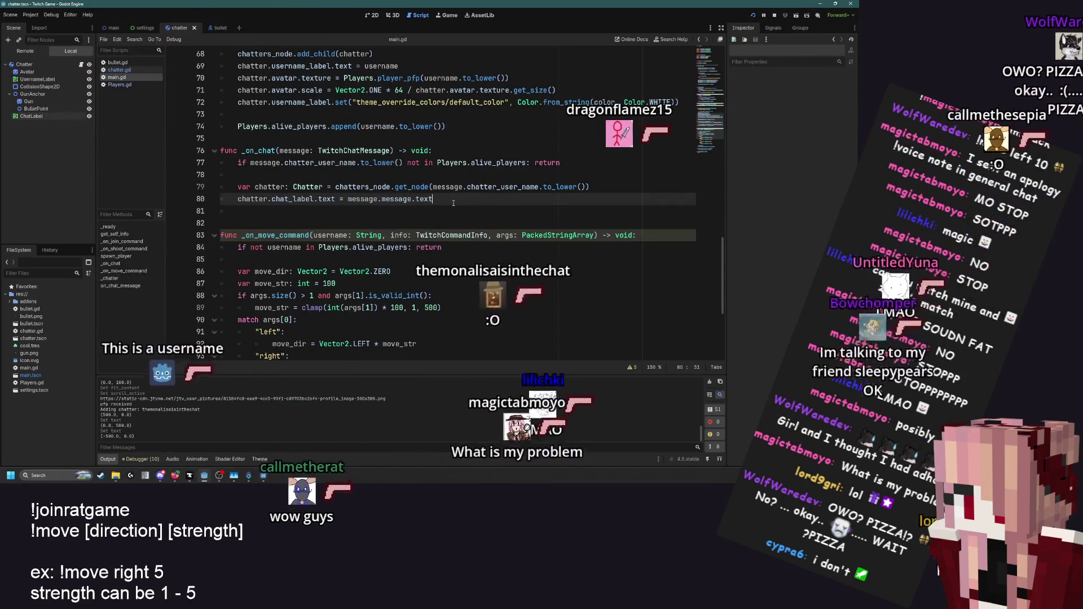
{"action": "scroll", "coordinate": [440, 212], "scroll_direction": "up", "scroll_amount": 1}
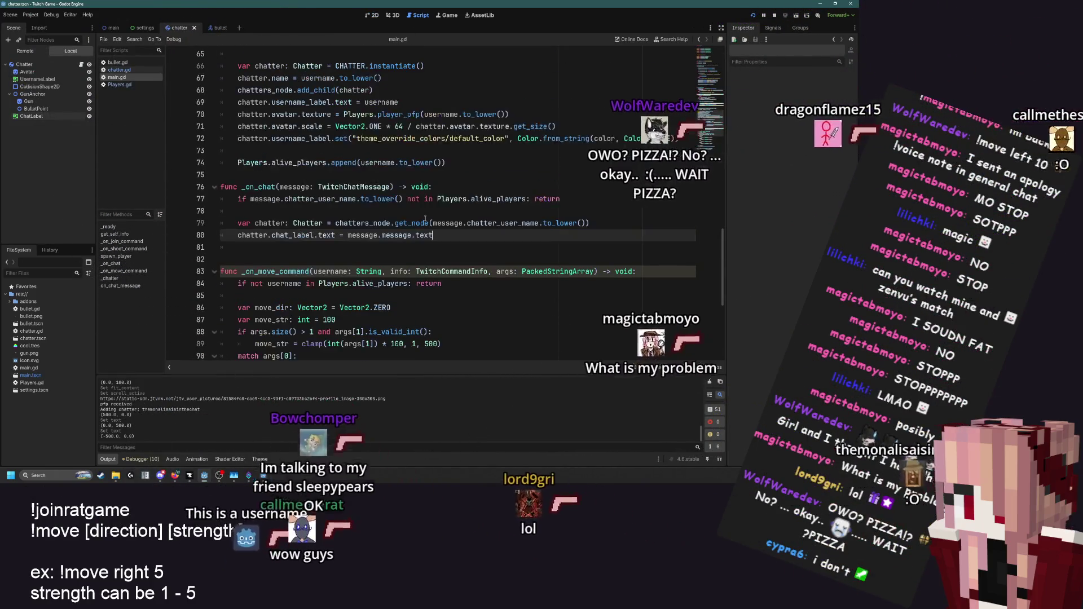
{"action": "scroll", "coordinate": [424, 218], "scroll_direction": "down", "scroll_amount": 3}
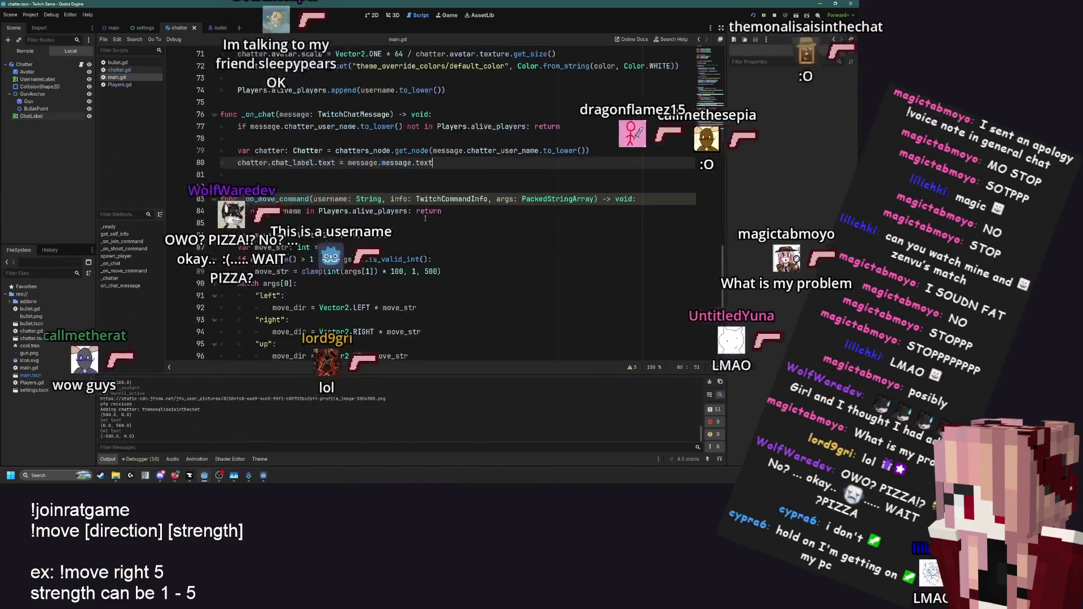
{"action": "scroll", "coordinate": [424, 218], "scroll_direction": "down", "scroll_amount": 1}
{"action": "left_click", "coordinate": [437, 233]}
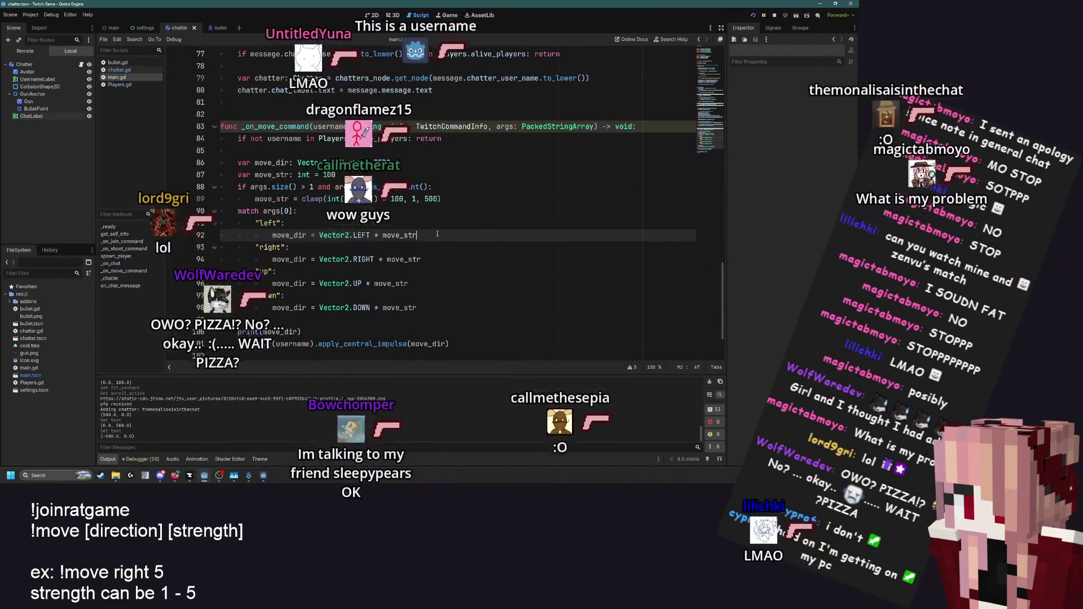
{"action": "scroll", "coordinate": [437, 234], "scroll_direction": "up", "scroll_amount": 2}
{"action": "scroll", "coordinate": [437, 233], "scroll_direction": "up", "scroll_amount": 1}
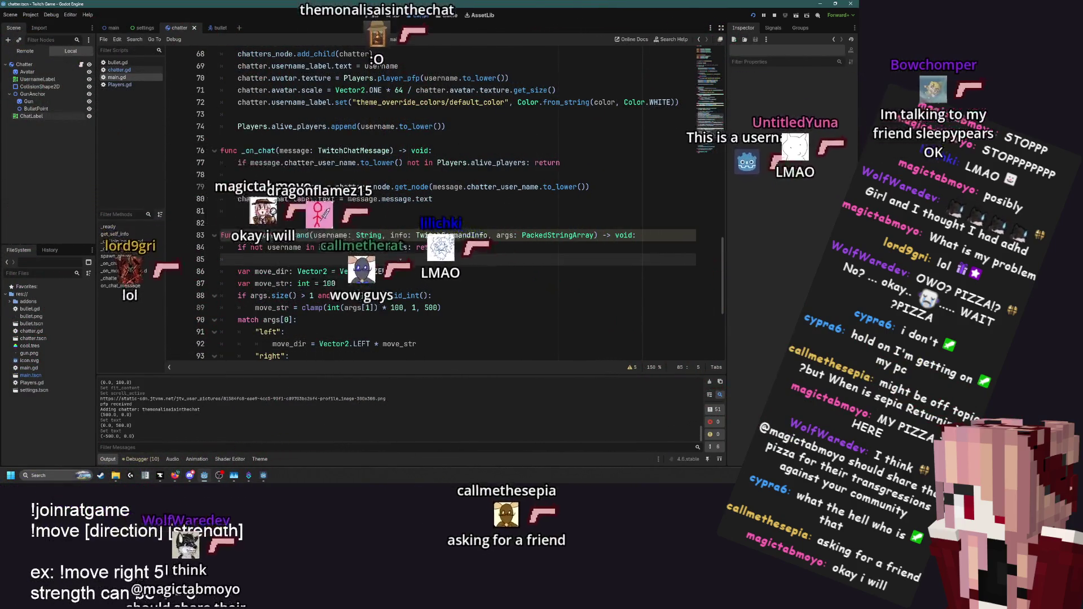
{"action": "scroll", "coordinate": [205, 168], "scroll_direction": "up", "scroll_amount": 4}
{"action": "scroll", "coordinate": [400, 262], "scroll_direction": "down", "scroll_amount": 4}
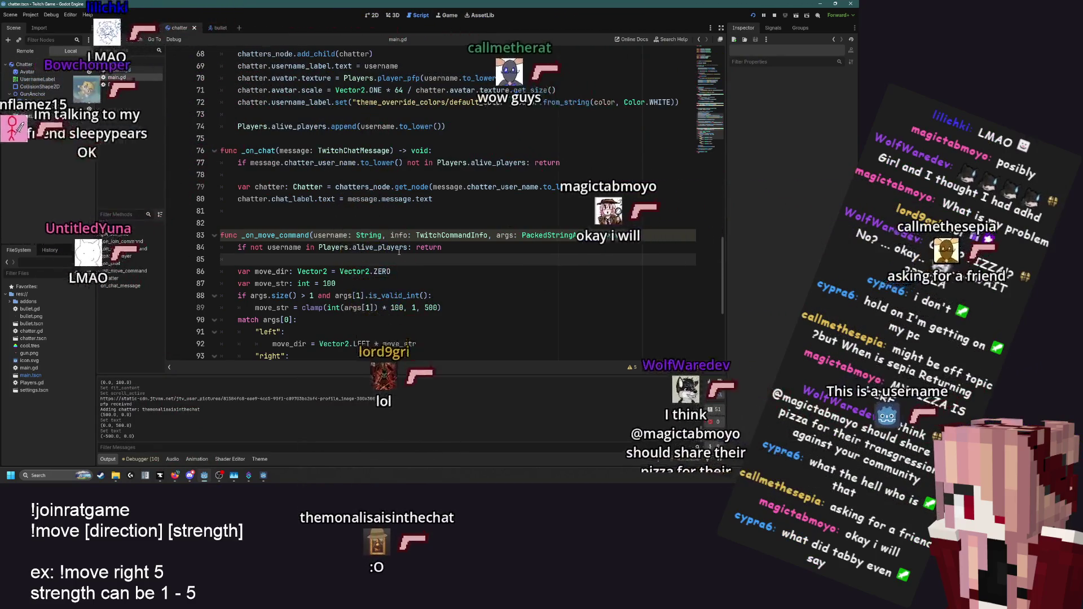
{"action": "scroll", "coordinate": [364, 252], "scroll_direction": "up", "scroll_amount": 4}
{"action": "scroll", "coordinate": [362, 254], "scroll_direction": "up", "scroll_amount": 12}
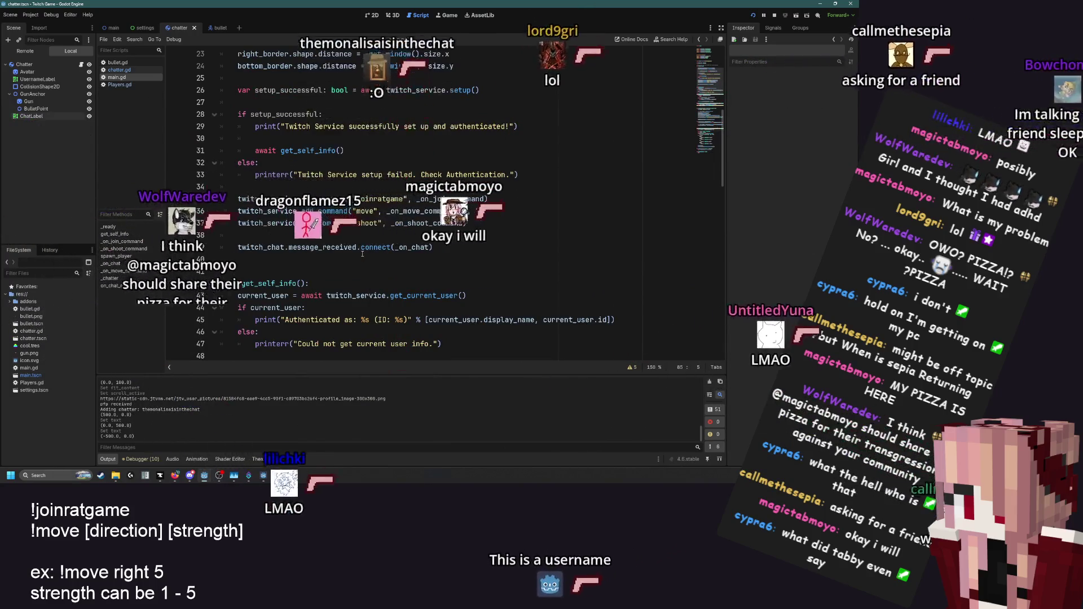
Select 'shoot' on line 37 and line 60, then view the running game's Remote scene tree
{"action": "scroll", "coordinate": [362, 254], "scroll_direction": "down", "scroll_amount": 6}
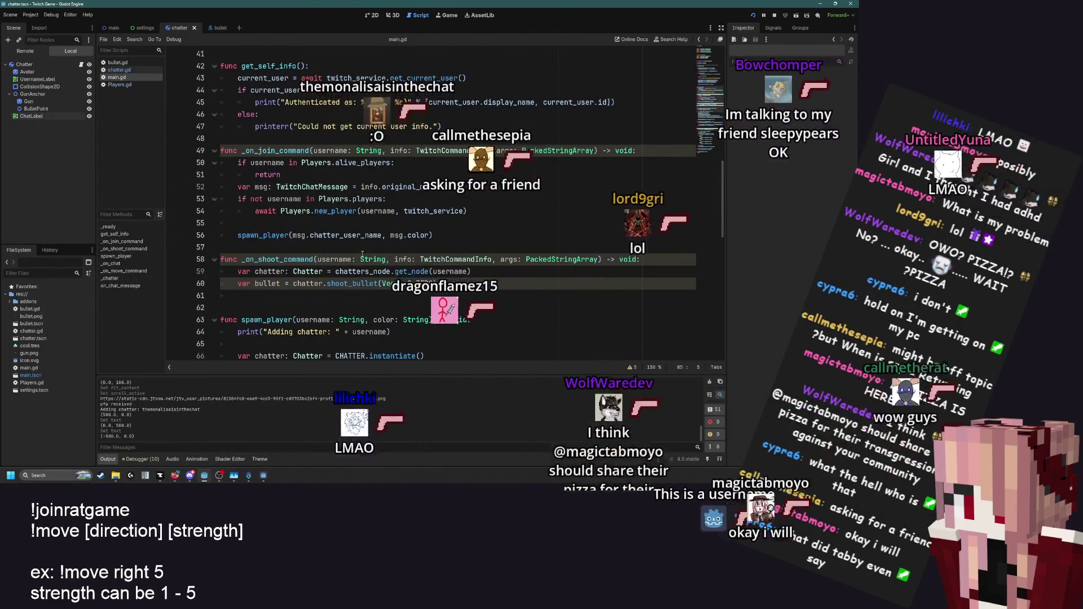
{"action": "scroll", "coordinate": [362, 254], "scroll_direction": "up", "scroll_amount": 5}
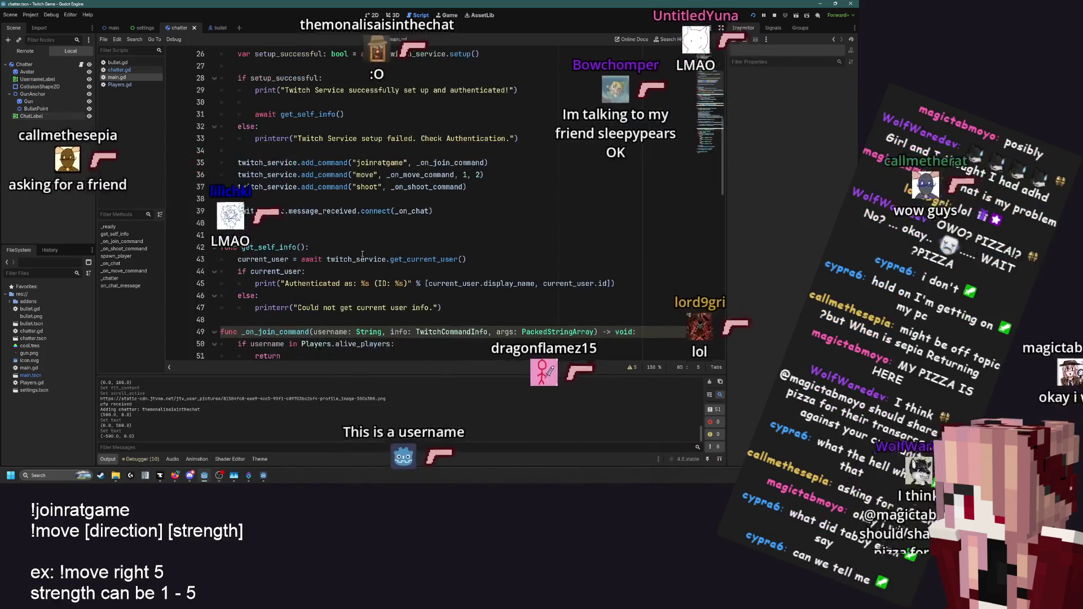
{"action": "double_click", "coordinate": [378, 187]}
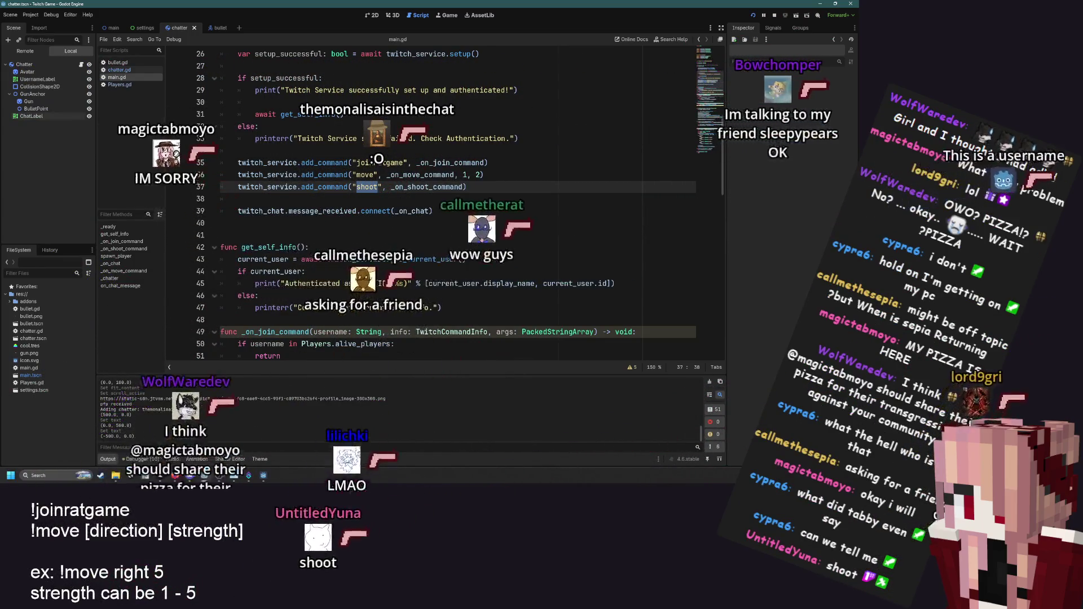
{"action": "scroll", "coordinate": [379, 269], "scroll_direction": "down", "scroll_amount": 2}
{"action": "scroll", "coordinate": [379, 268], "scroll_direction": "down", "scroll_amount": 5}
{"action": "left_click_drag", "start_coordinate": [271, 211], "coordinate": [344, 211]}
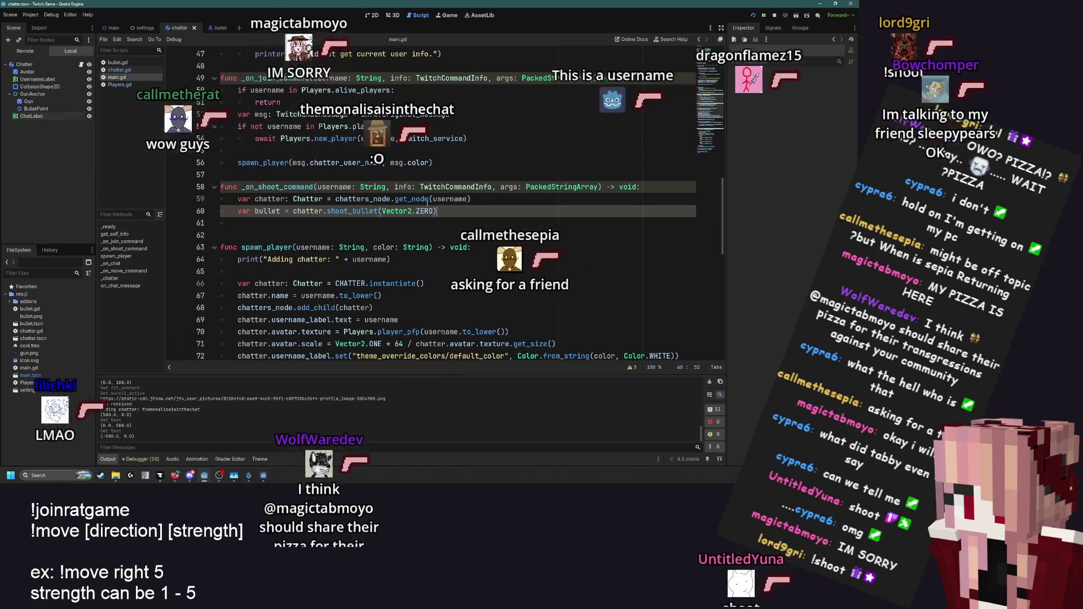
{"action": "left_click", "coordinate": [36, 52]}
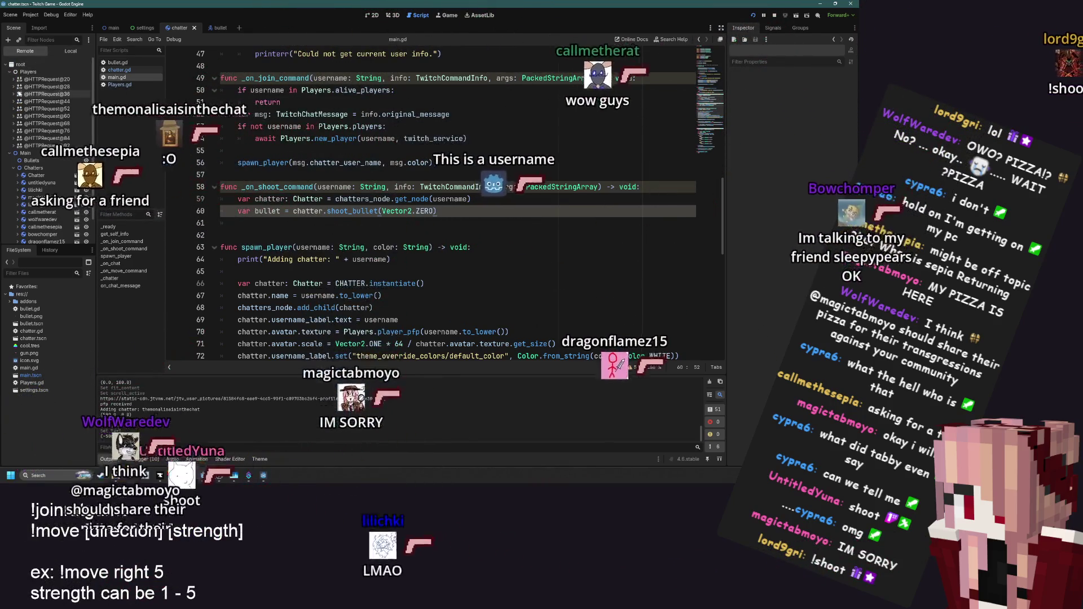
{"action": "left_click", "coordinate": [12, 81]}
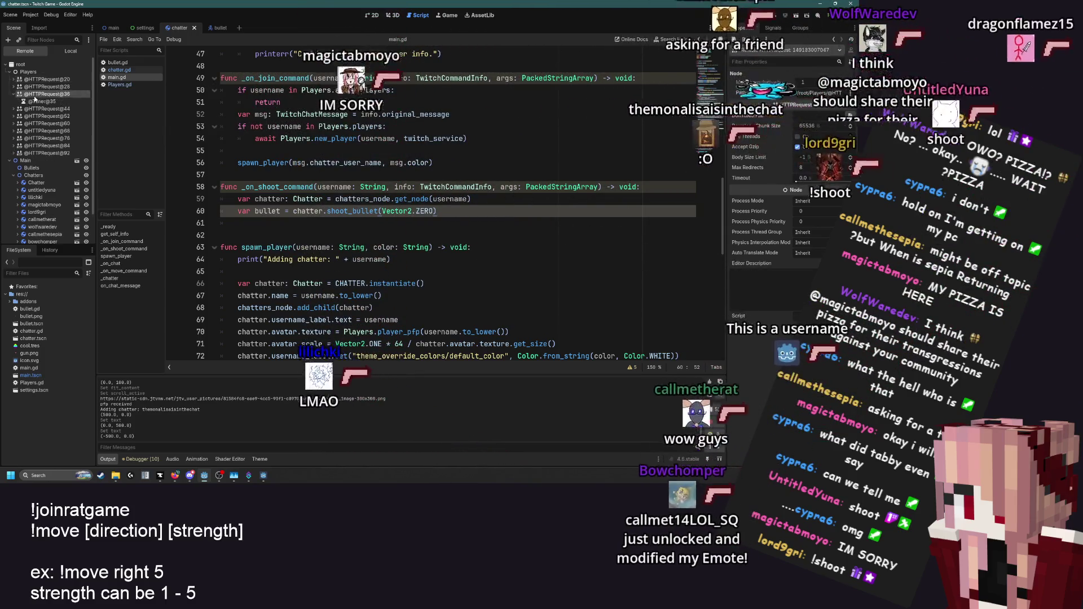
{"action": "left_click", "coordinate": [12, 96]}
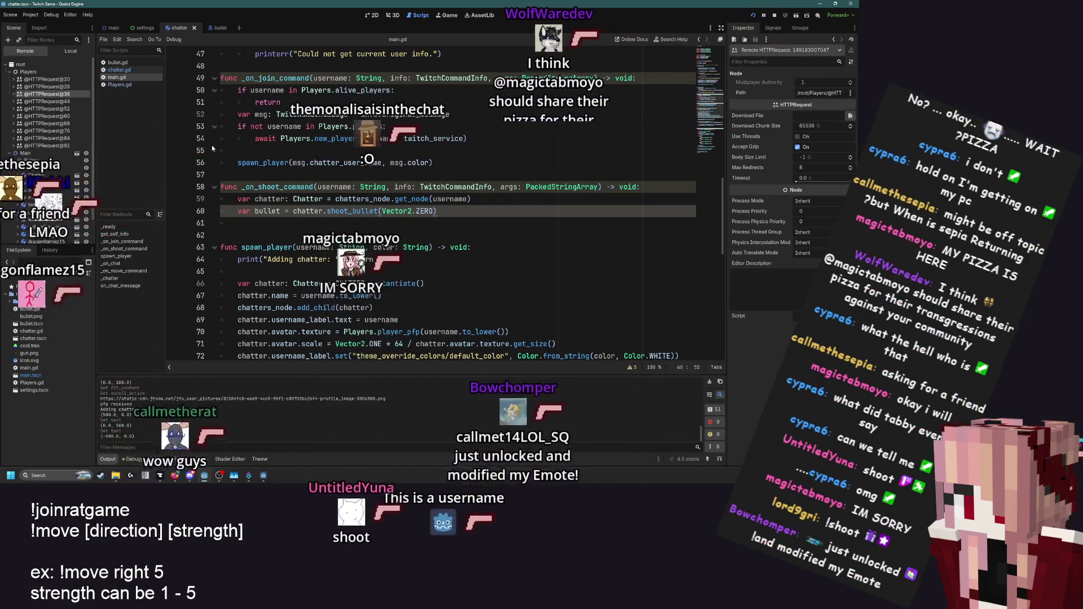
{"action": "left_click", "coordinate": [10, 72]}
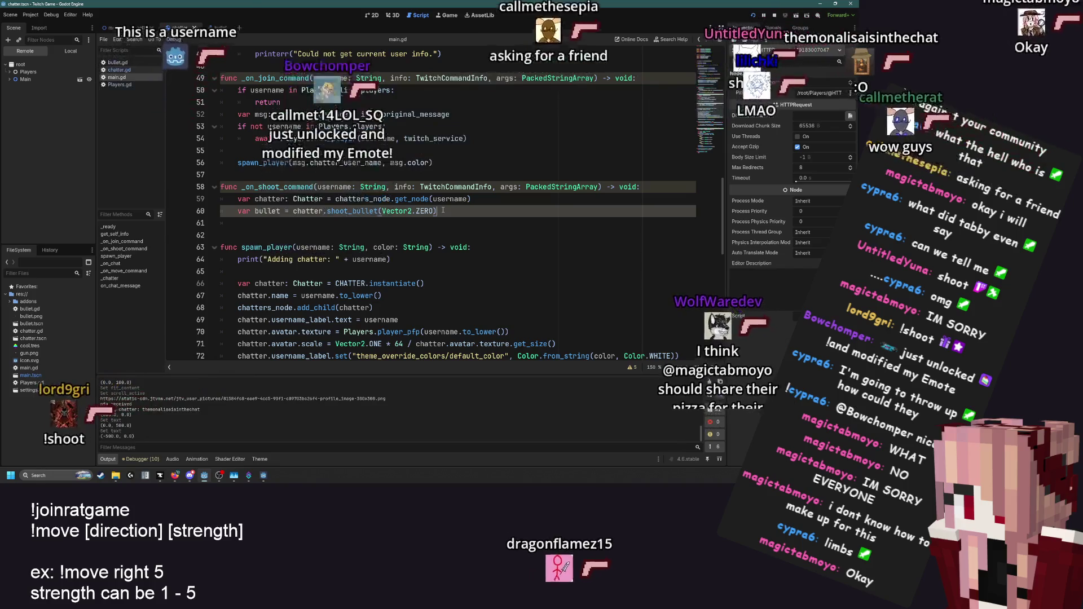
Return to the Local scene tree and switch to the main scene
{"action": "scroll", "coordinate": [482, 244], "scroll_direction": "up", "scroll_amount": 1}
{"action": "left_click", "coordinate": [70, 51]}
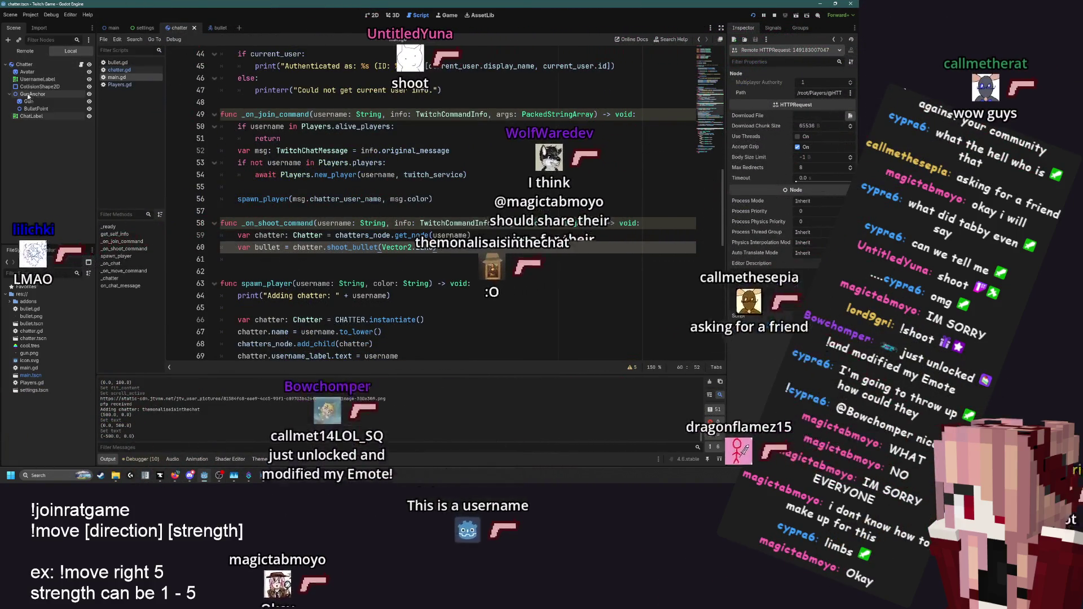
{"action": "key", "text": "ctrl+shift+Tab"}
{"action": "key", "text": "ctrl+shift+Tab"}
{"action": "left_click", "coordinate": [28, 71]}
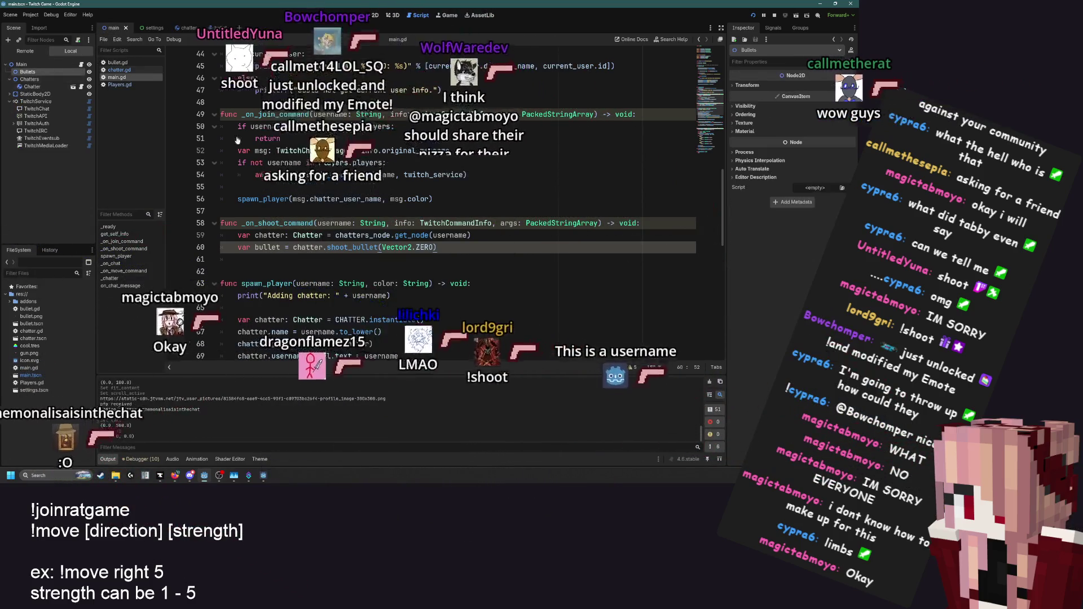
{"action": "scroll", "coordinate": [332, 136], "scroll_direction": "up", "scroll_amount": 14}
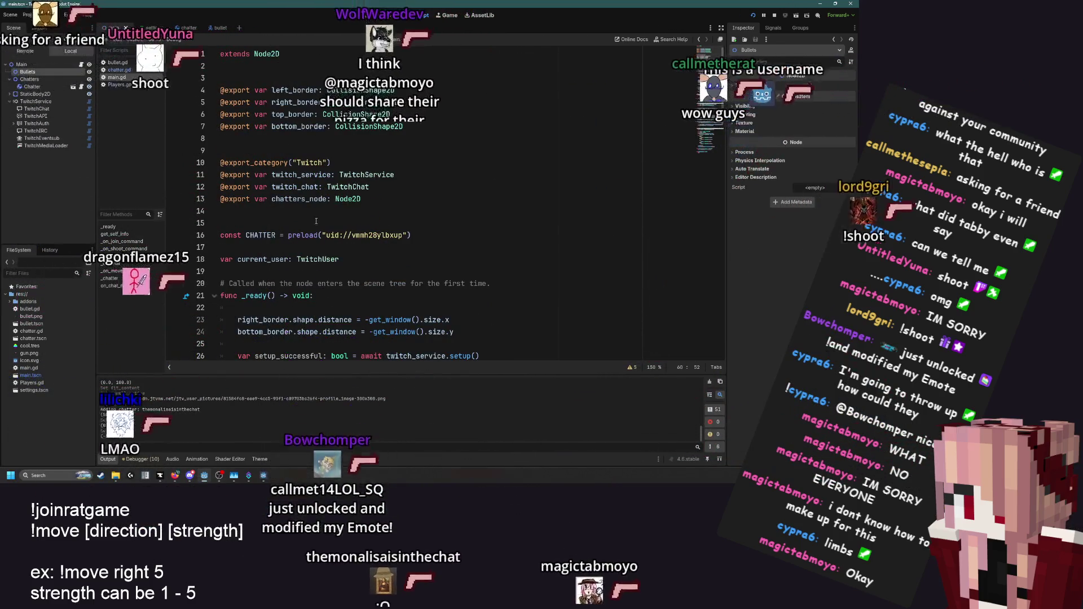
{"action": "left_click", "coordinate": [376, 198]}
{"action": "key", "text": "Return"}
{"action": "type", "text": "@export var bull"}
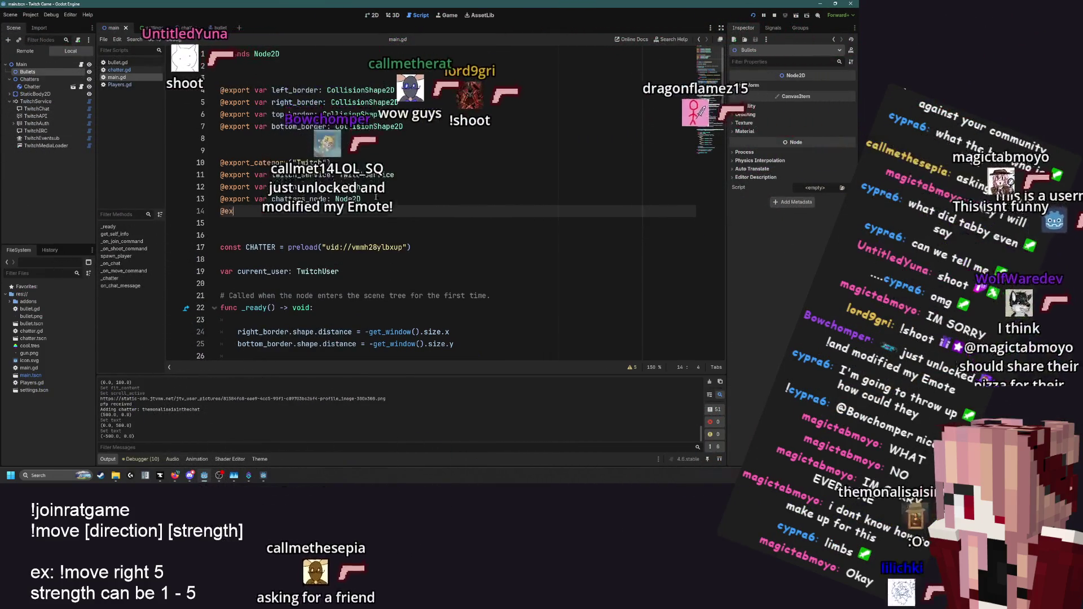
{"action": "type", "text": "ets_"}
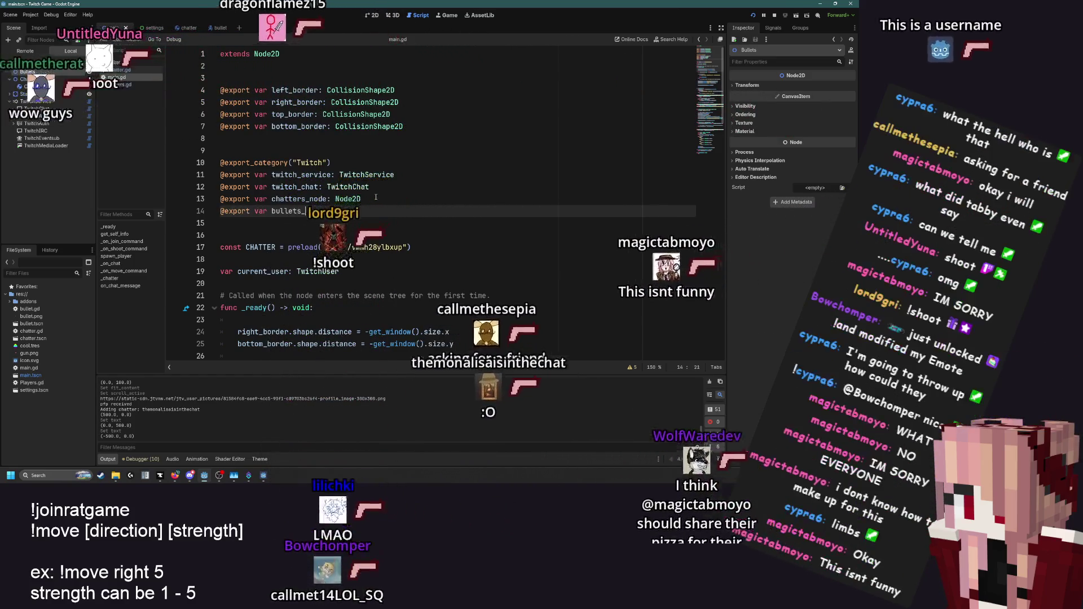
{"action": "type", "text": "node: Node2D"}
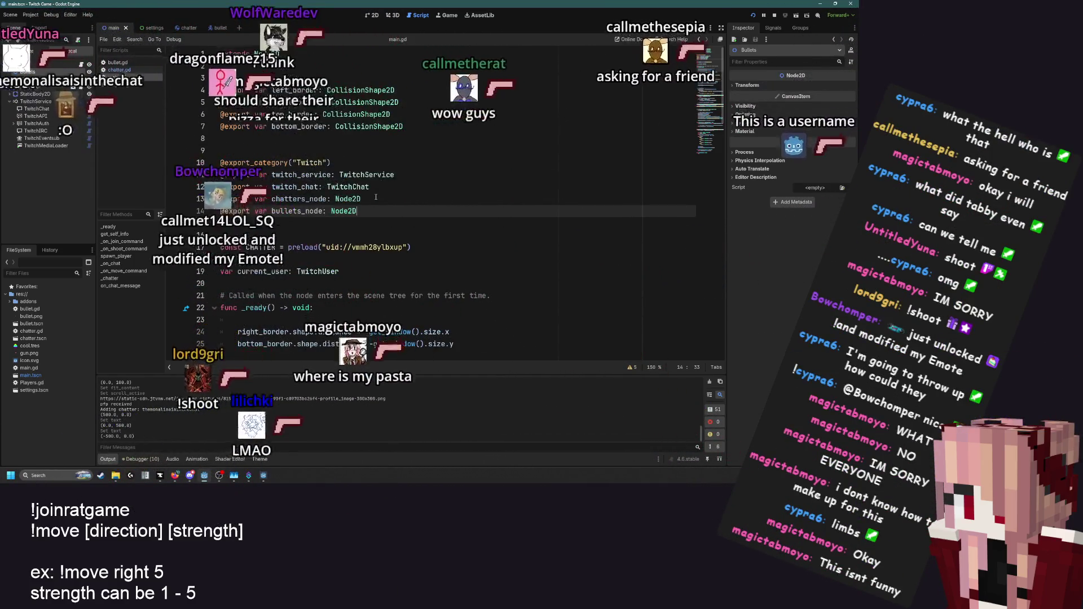
{"action": "left_click", "coordinate": [44, 65]}
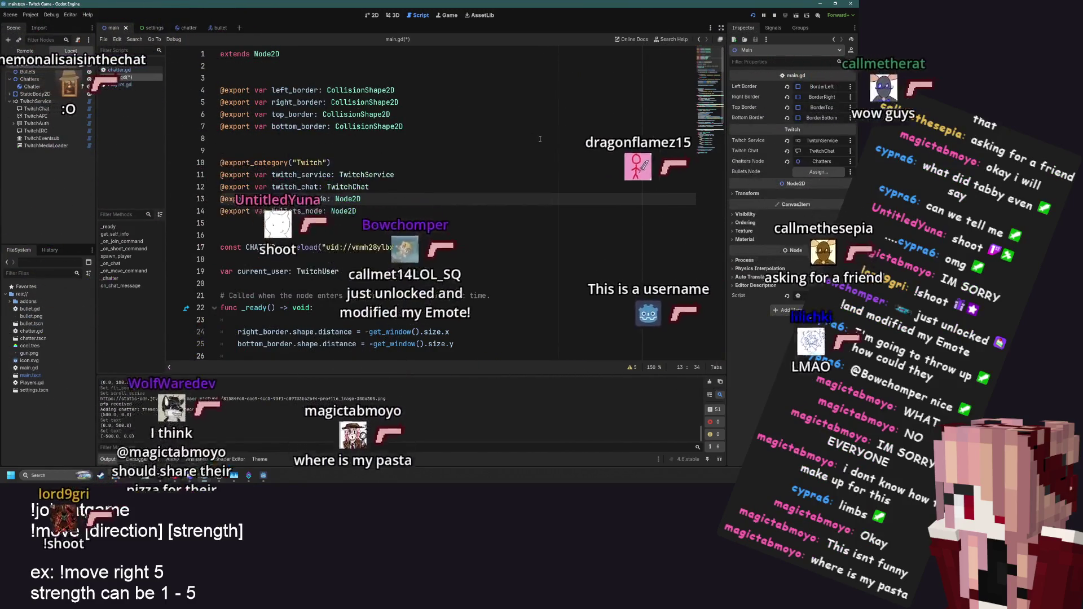
{"action": "left_click", "coordinate": [818, 172]}
{"action": "double_click", "coordinate": [397, 165]}
{"action": "scroll", "coordinate": [397, 197], "scroll_direction": "down", "scroll_amount": 15}
{"action": "scroll", "coordinate": [539, 177], "scroll_direction": "up", "scroll_amount": 1}
In _on_shoot_command, add the shot bullet with bullets_node.add_child(bullet)
{"action": "left_click", "coordinate": [538, 163]}
{"action": "key", "text": "Return"}
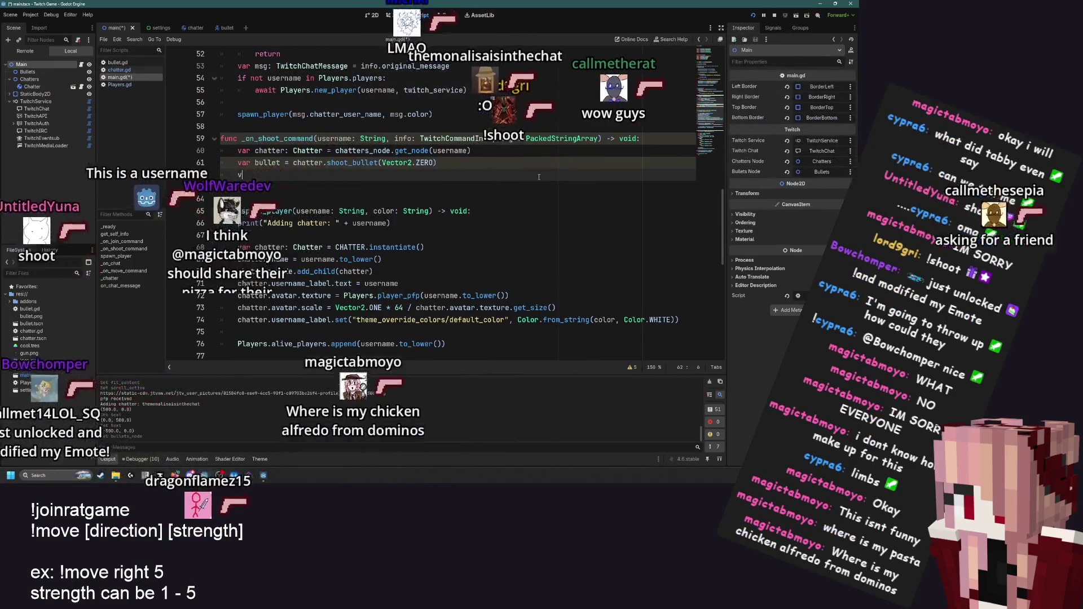
{"action": "type", "text": "var"}
{"action": "key", "text": "BackSpace"}
{"action": "key", "text": "BackSpace"}
{"action": "key", "text": "BackSpace"}
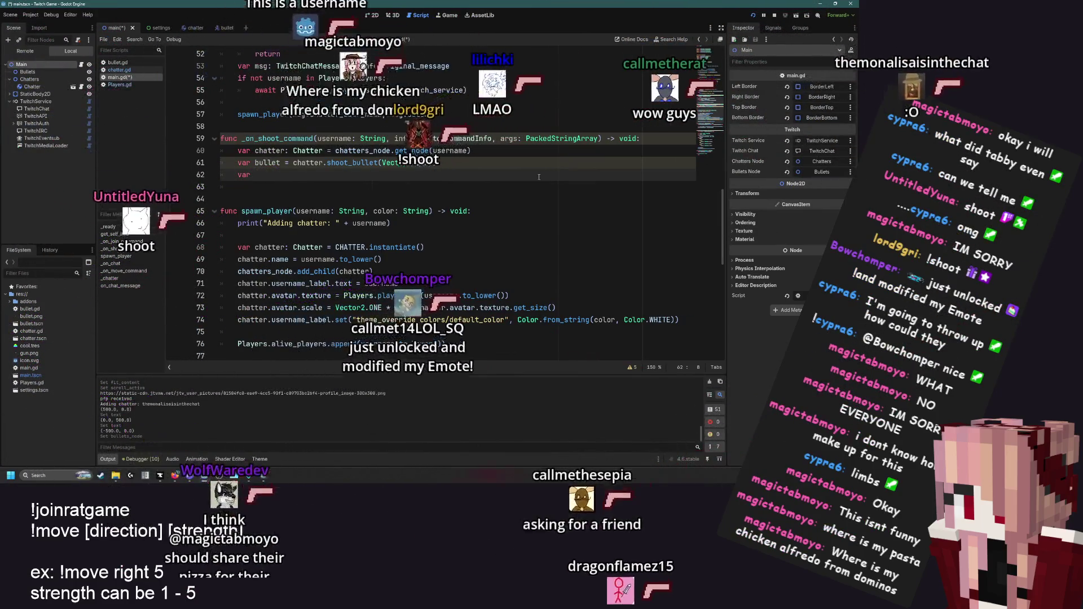
{"action": "type", "text": "bullets_node"}
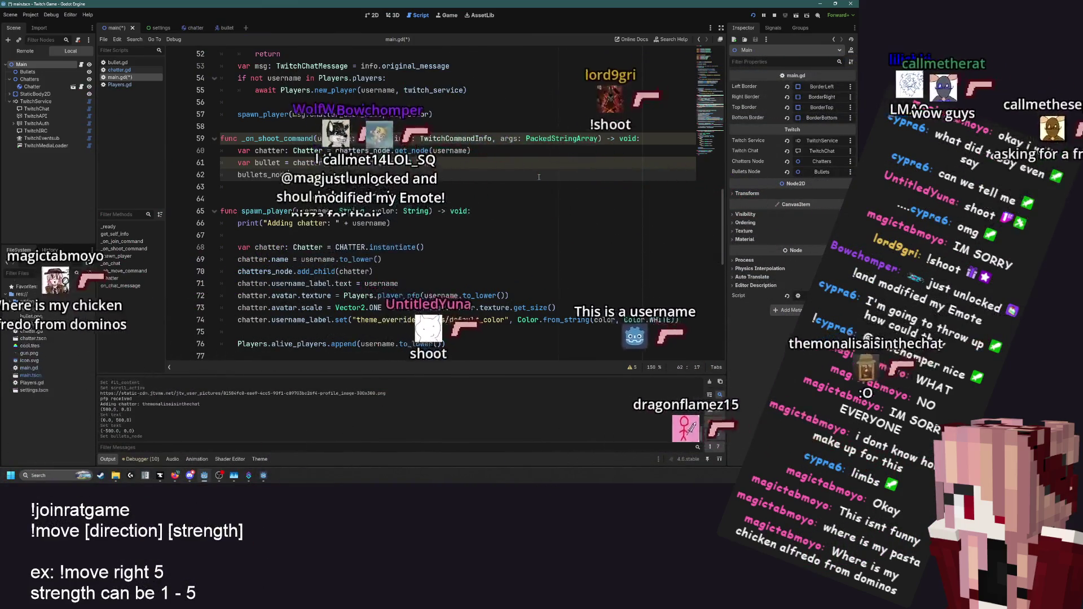
{"action": "type", "text": ".ad"}
{"action": "key", "text": "Return"}
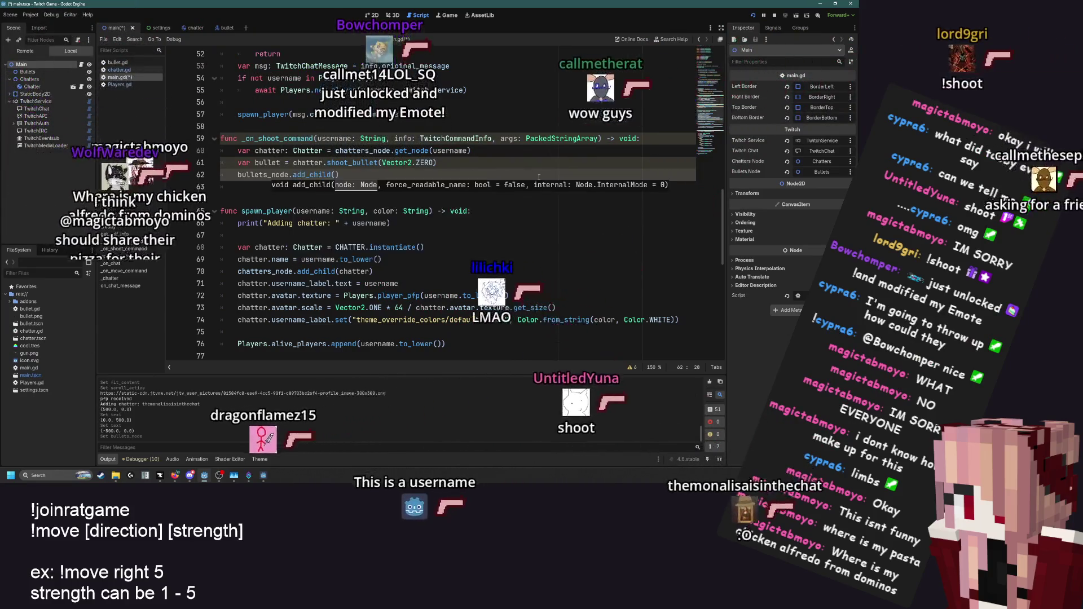
{"action": "type", "text": "bullet"}
{"action": "left_click", "coordinate": [494, 162]}
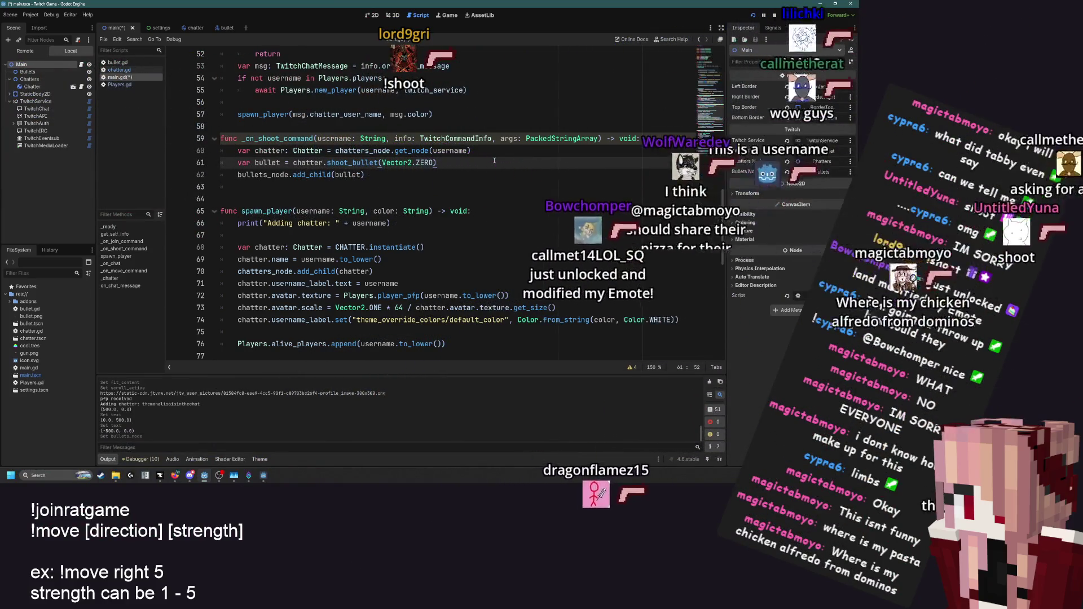
{"action": "left_click", "coordinate": [128, 70]}
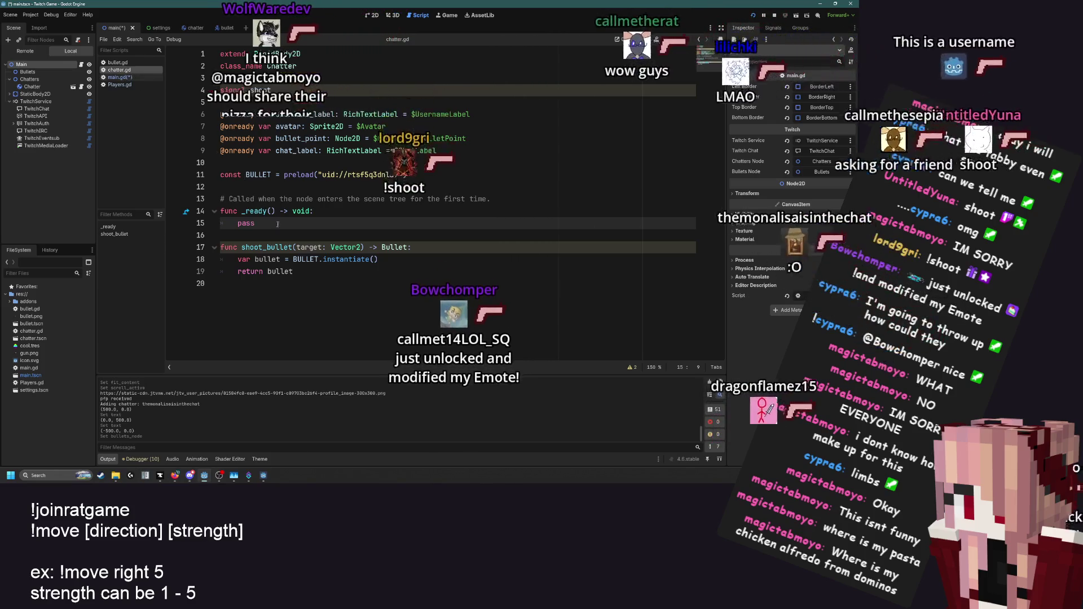
In chatter.gd, add 'bullet.global_position = global_position' after the bullet is instantiated
{"action": "left_click", "coordinate": [392, 259]}
{"action": "key", "text": "Return"}
{"action": "type", "text": "bullet.global_p"}
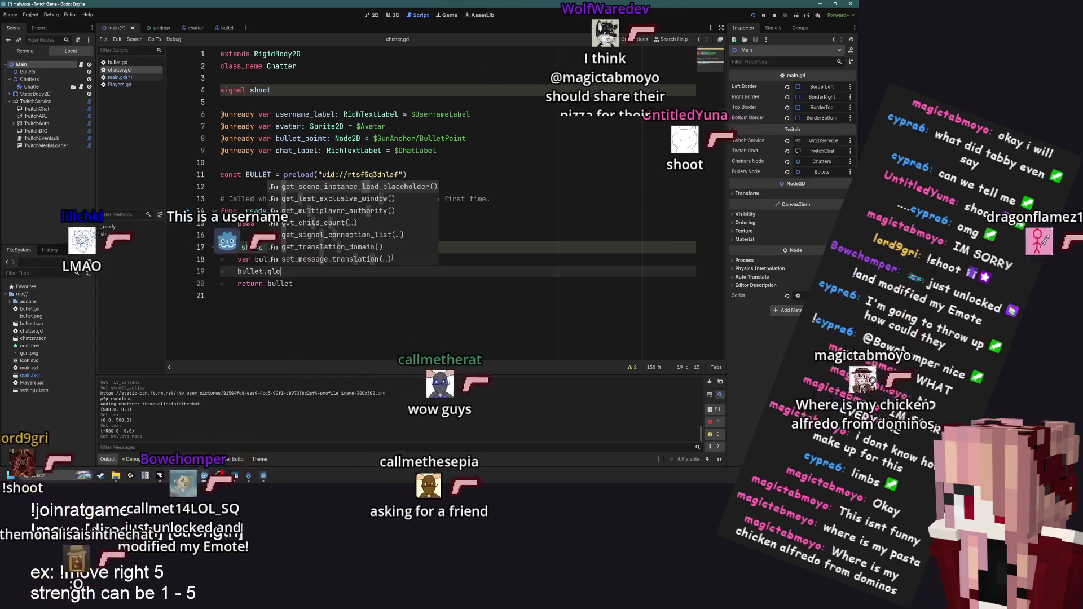
{"action": "type", "text": "osition = "}
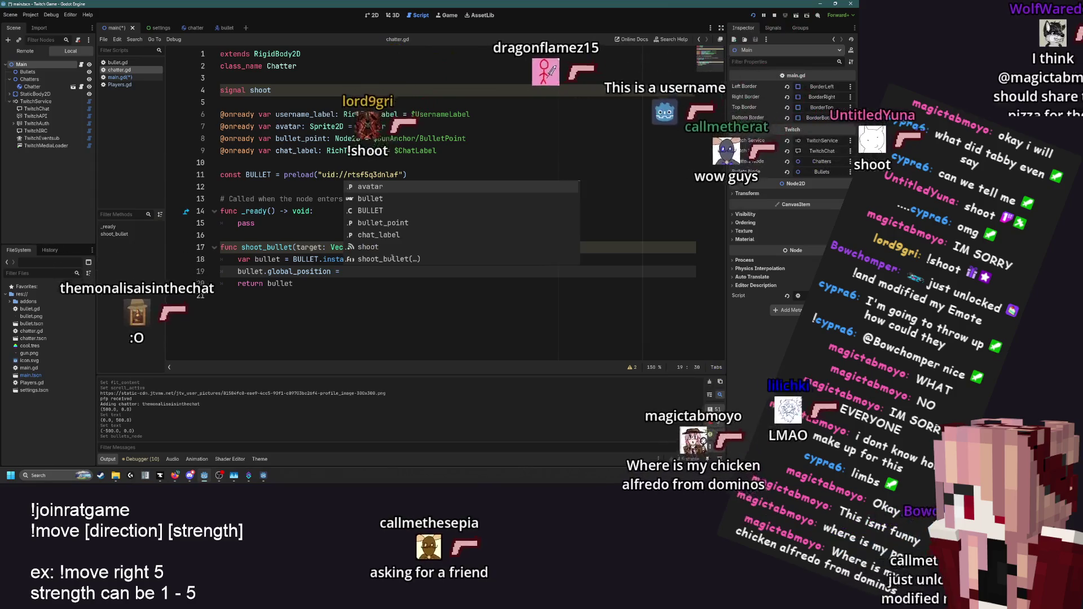
{"action": "type", "text": "global_position"}
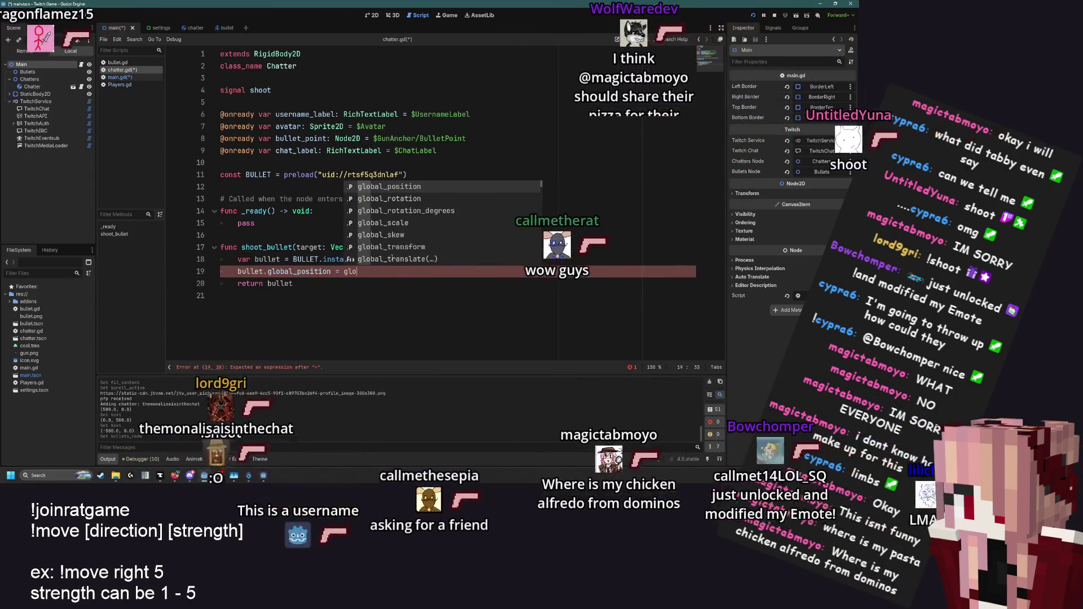
{"action": "left_click", "coordinate": [394, 257]}
{"action": "left_click", "coordinate": [119, 76]}
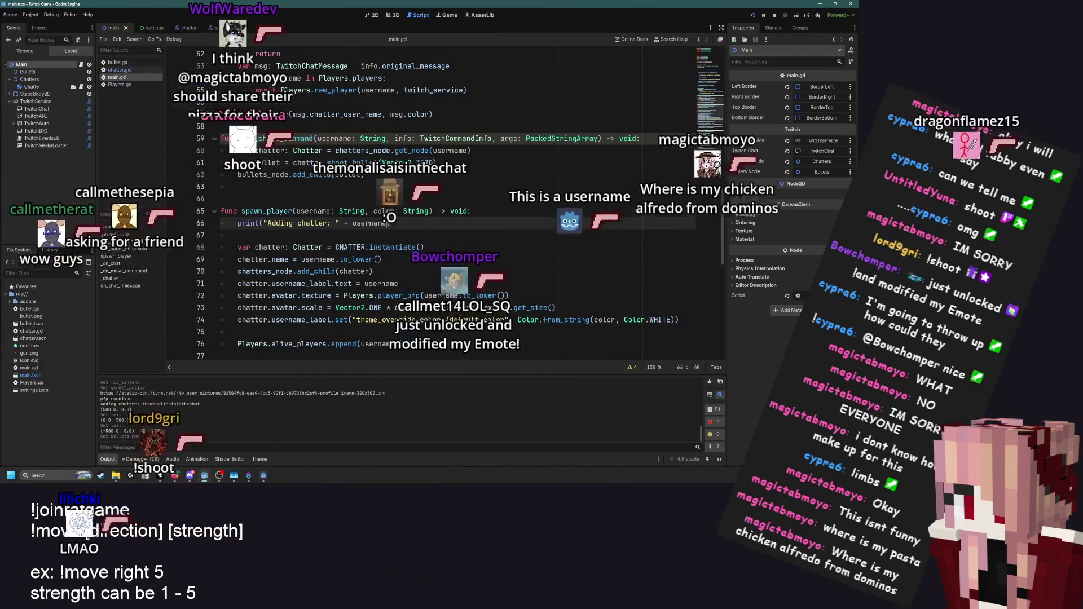
{"action": "left_click", "coordinate": [390, 223]}
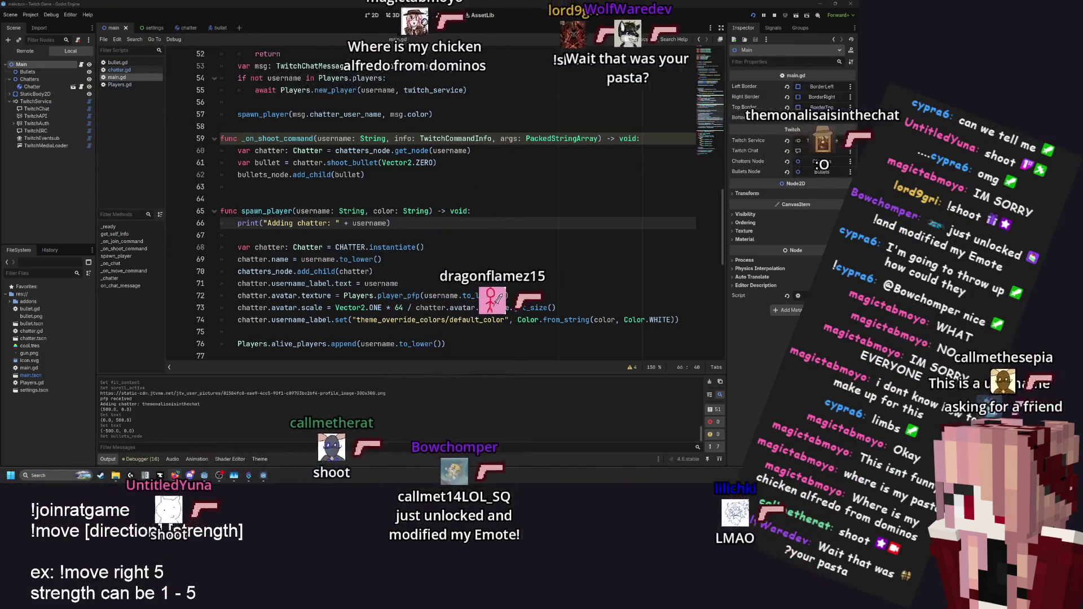
Run the project with F5, watch chatters join, then return to main.gd
{"action": "left_click", "coordinate": [350, 235]}
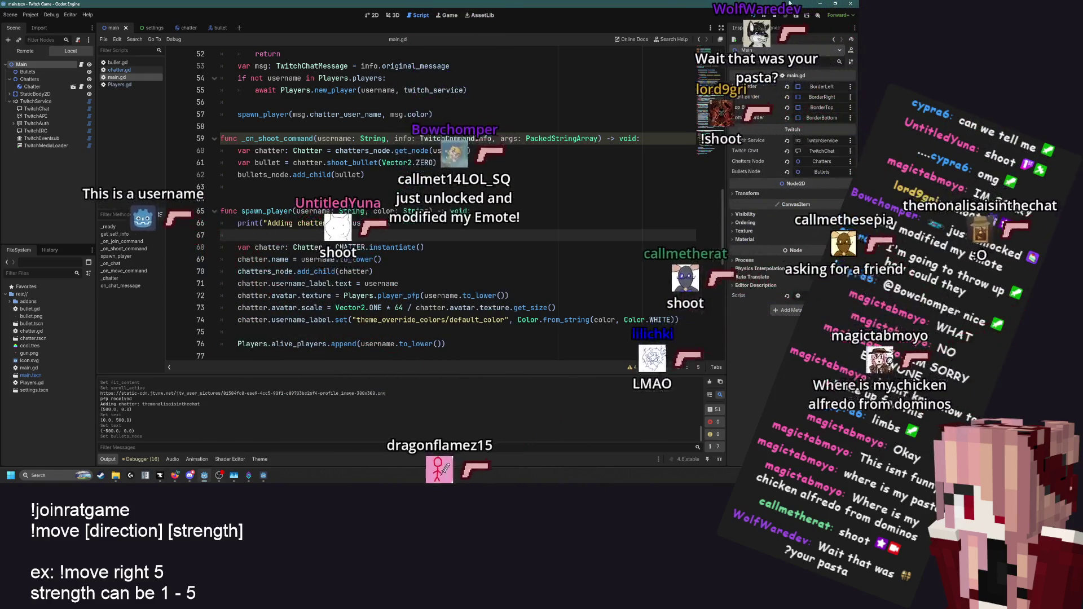
{"action": "key", "text": "F5"}
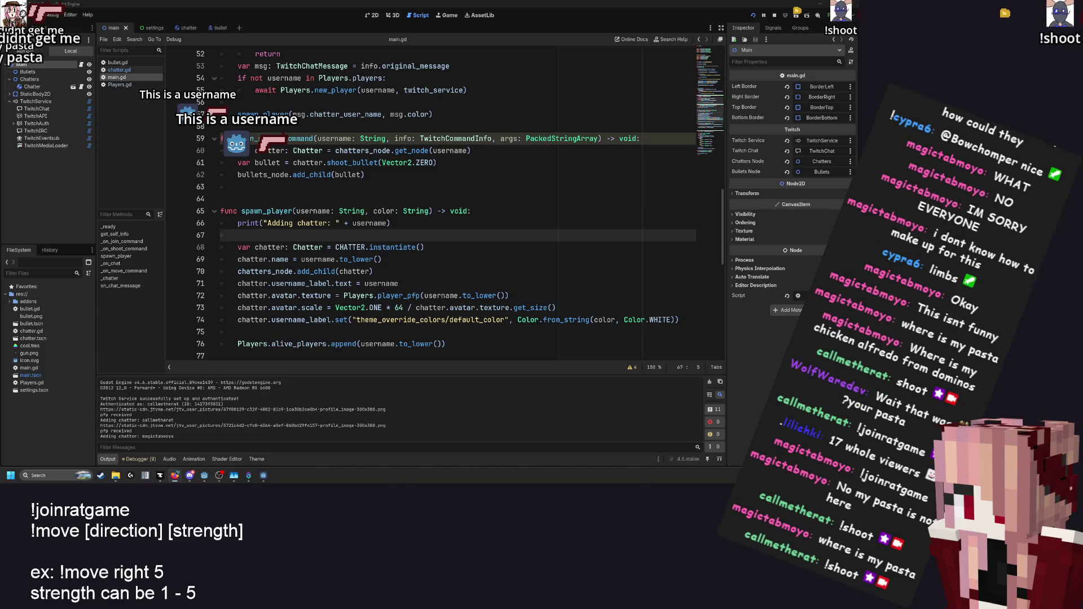
{"action": "left_click", "coordinate": [204, 480]}
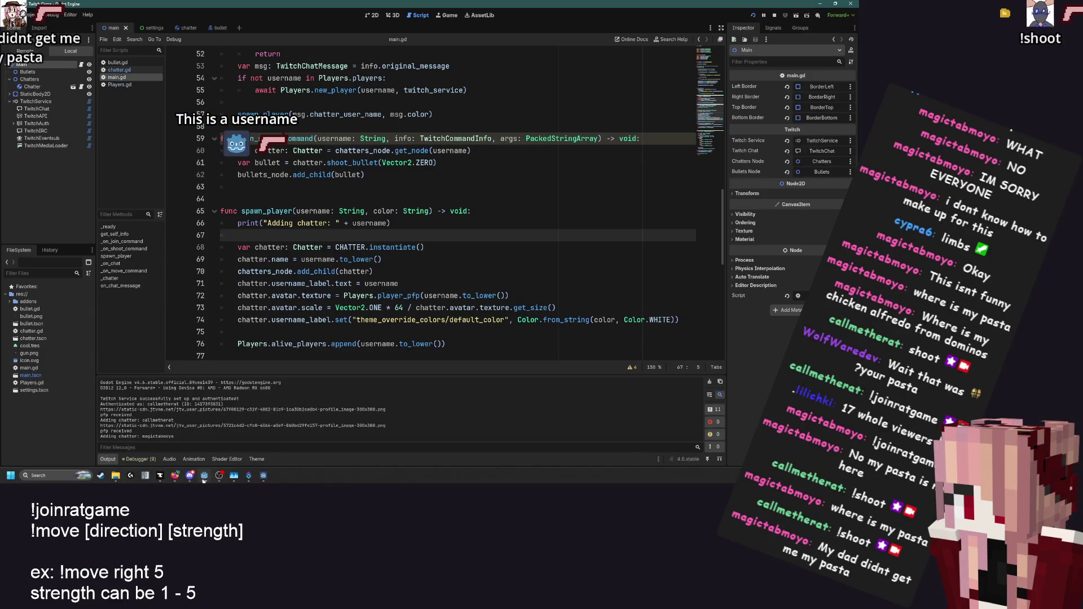
{"action": "left_click", "coordinate": [479, 247]}
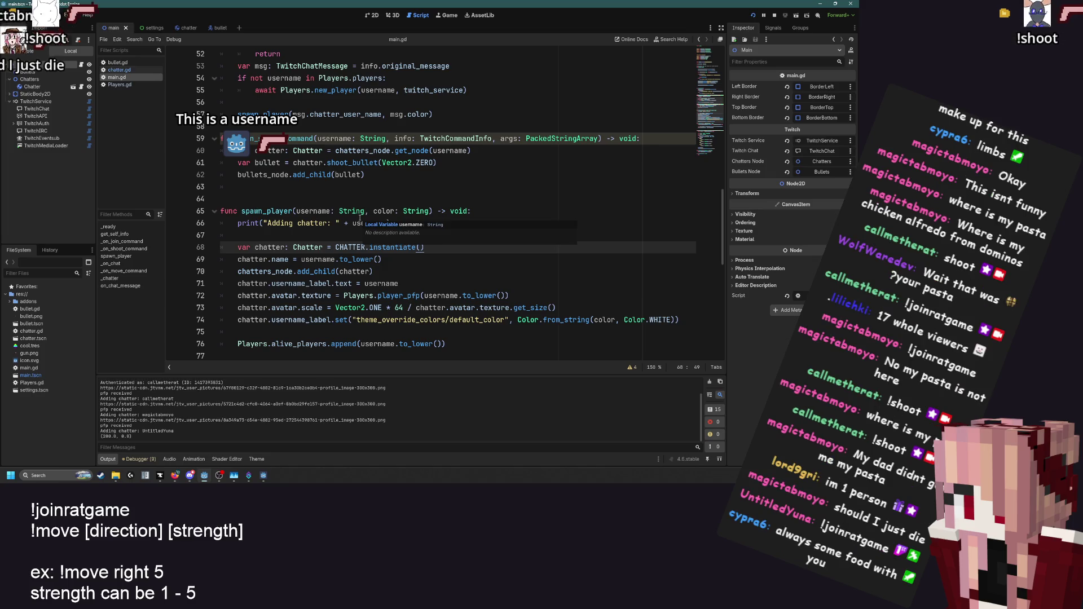
Open the bullet scene in 2D and add an Area2D child to the Bullet root
{"action": "left_click", "coordinate": [220, 28]}
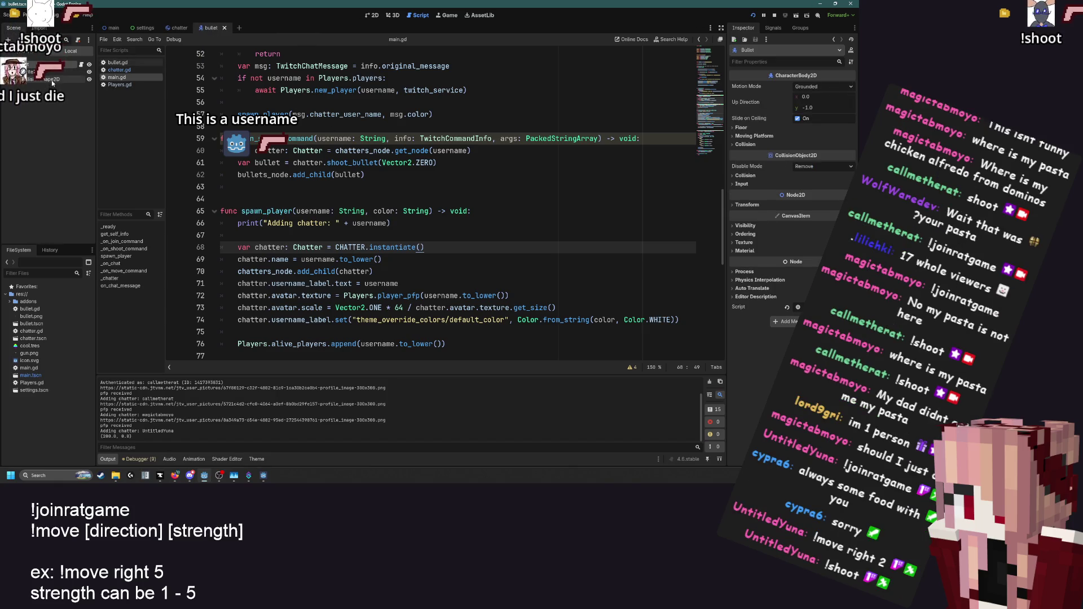
{"action": "key", "text": "ctrl+F1"}
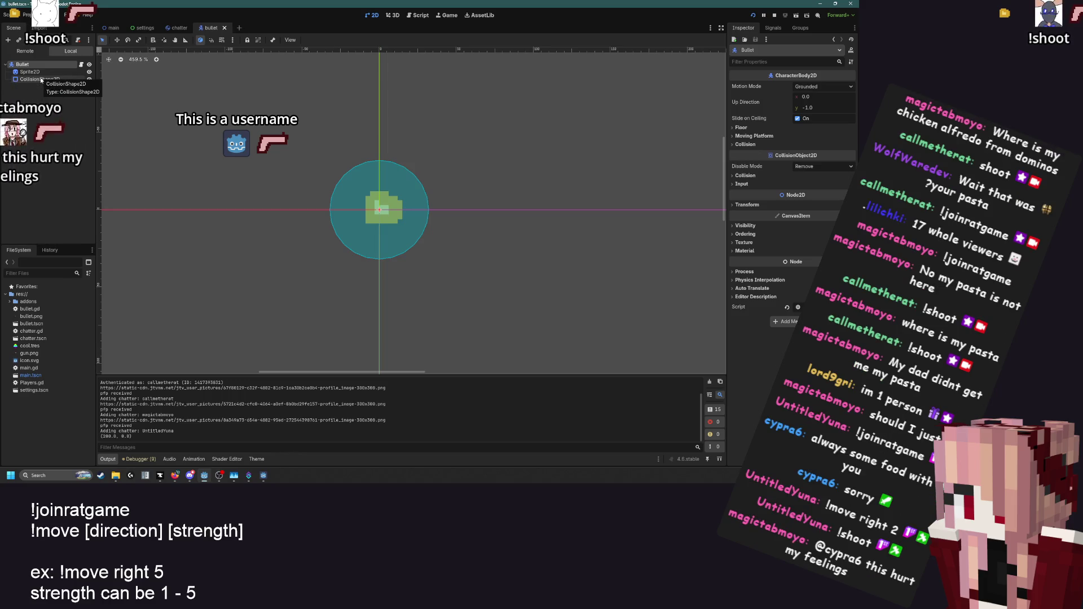
{"action": "left_click", "coordinate": [40, 80]}
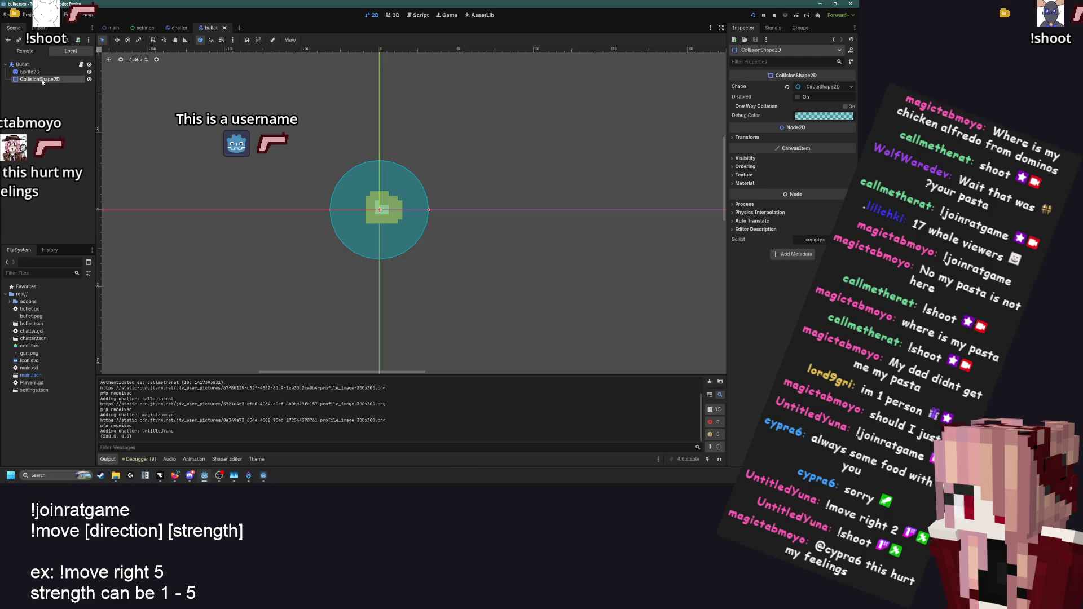
{"action": "left_click", "coordinate": [22, 64]}
{"action": "right_click", "coordinate": [35, 64]}
{"action": "left_click", "coordinate": [55, 78]}
{"action": "type", "text": "area2d"}
{"action": "key", "text": "Return"}
Move CollisionShape2D under the new Area2D and save the bullet scene
{"action": "left_click_drag", "start_coordinate": [55, 78], "coordinate": [55, 88]}
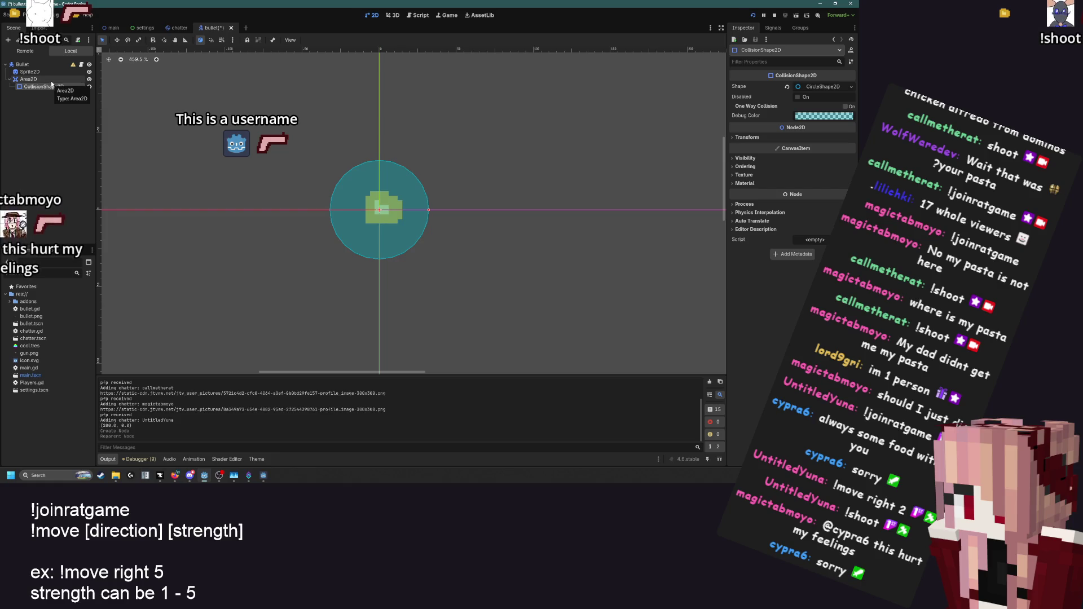
{"action": "left_click", "coordinate": [51, 80]}
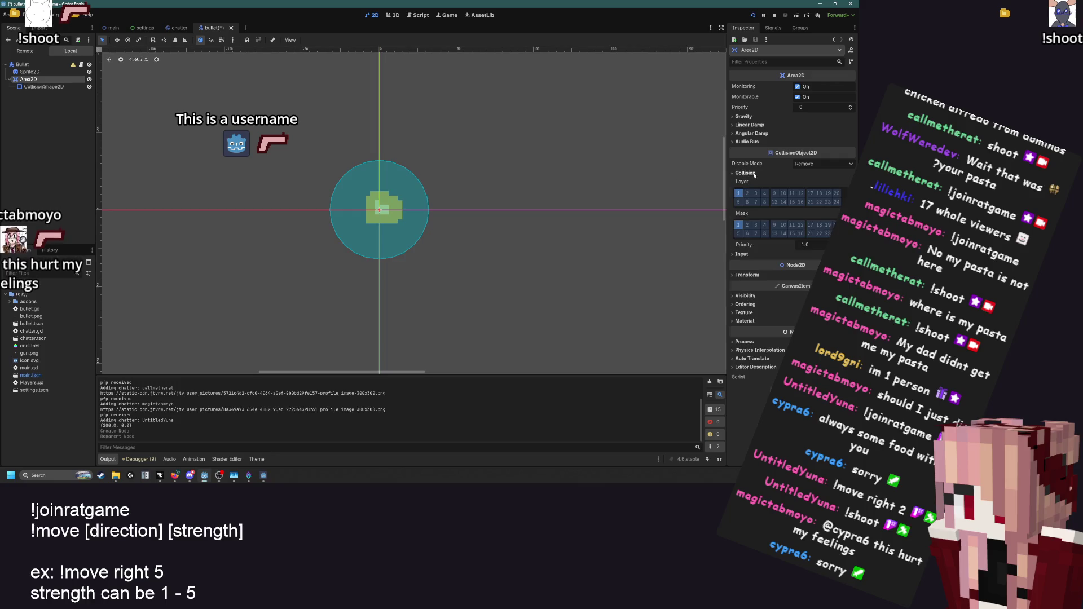
{"action": "left_click", "coordinate": [505, 176]}
{"action": "key", "text": "ctrl+s"}
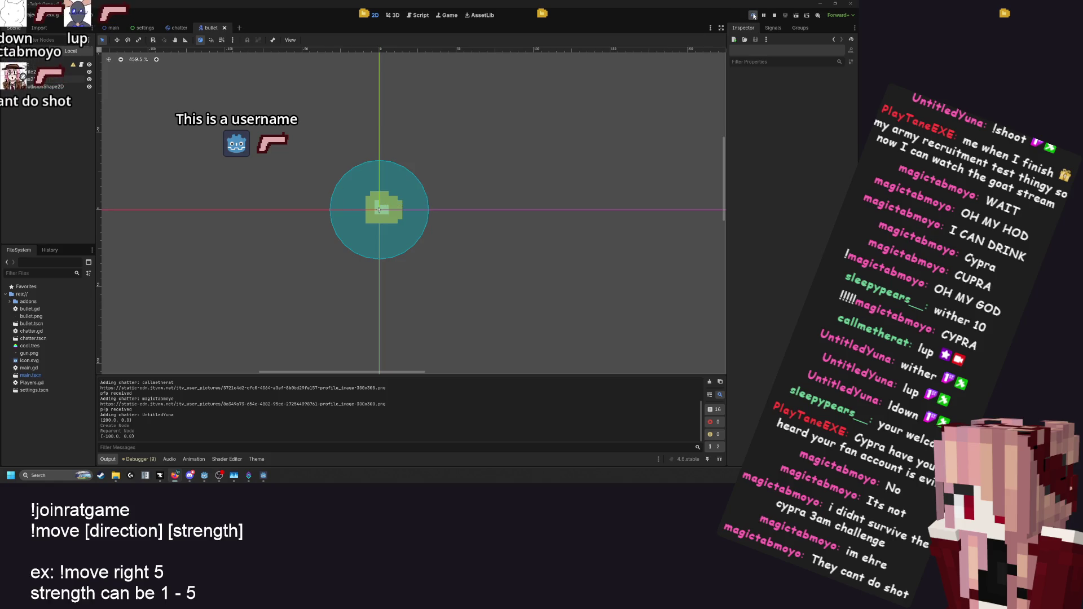
{"action": "left_click", "coordinate": [420, 15]}
In chatter.gd line 19, replace the second global_position with bullet_point.global_position and add a blank line above
{"action": "left_click", "coordinate": [460, 171]}
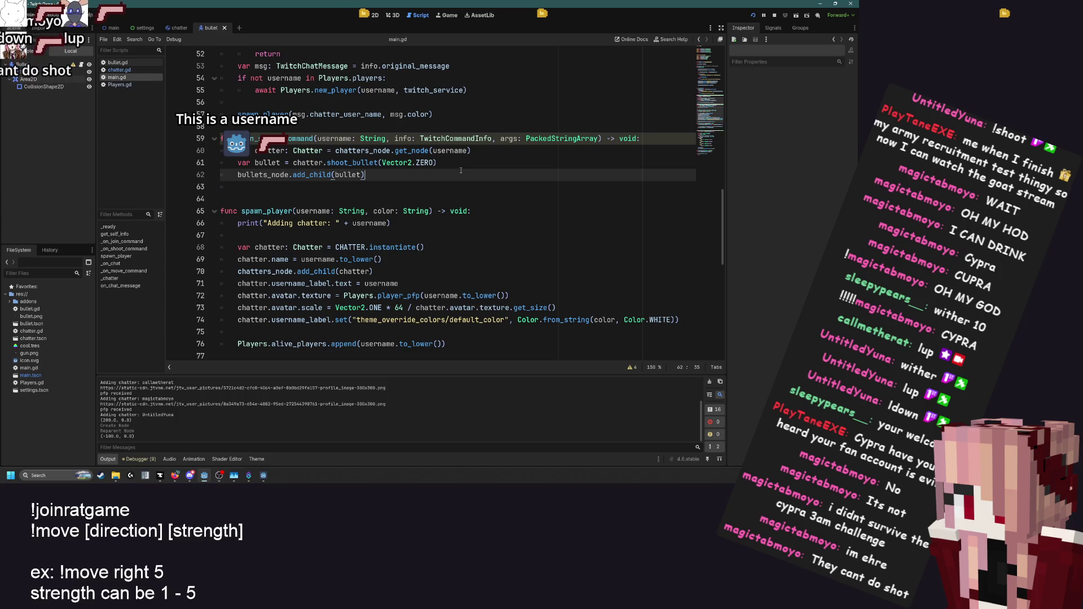
{"action": "left_click", "coordinate": [119, 70]}
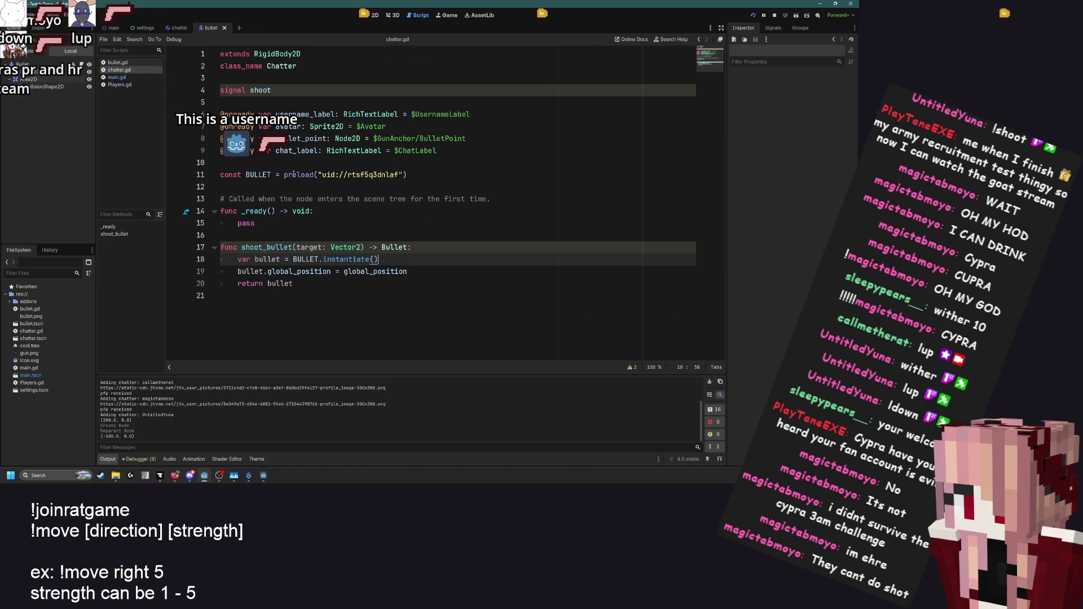
{"action": "double_click", "coordinate": [377, 271]}
{"action": "type", "text": "bullet_p"}
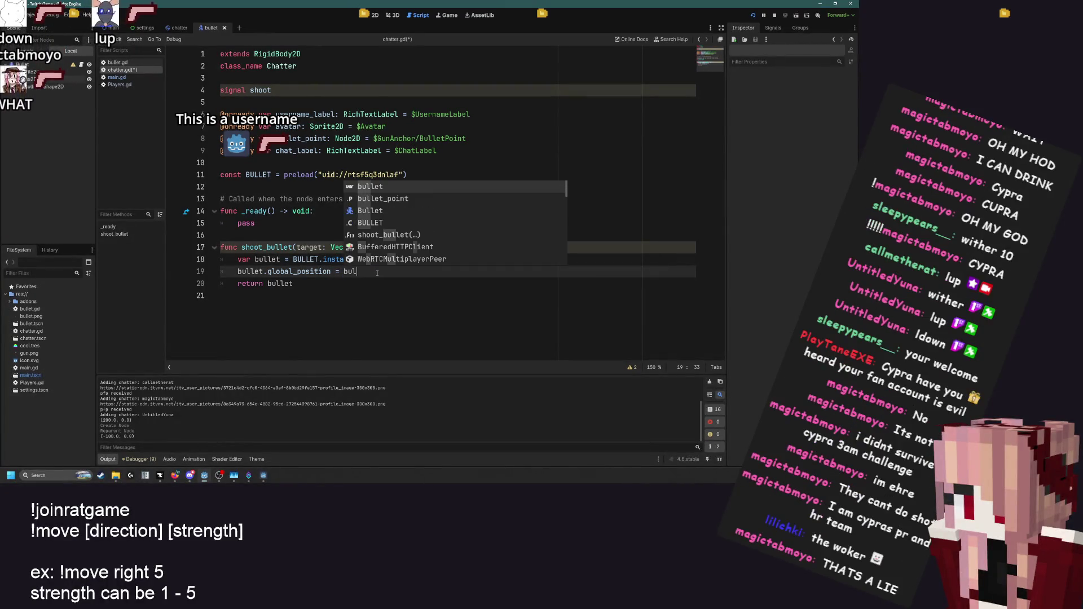
{"action": "key", "text": "Return"}
{"action": "type", "text": "."}
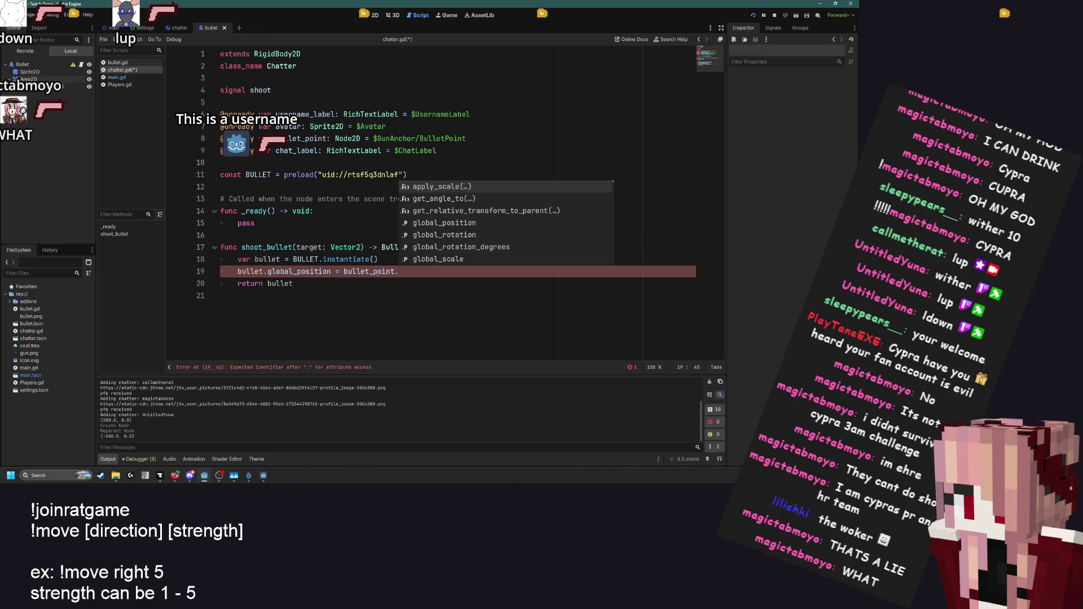
{"action": "type", "text": "glo"}
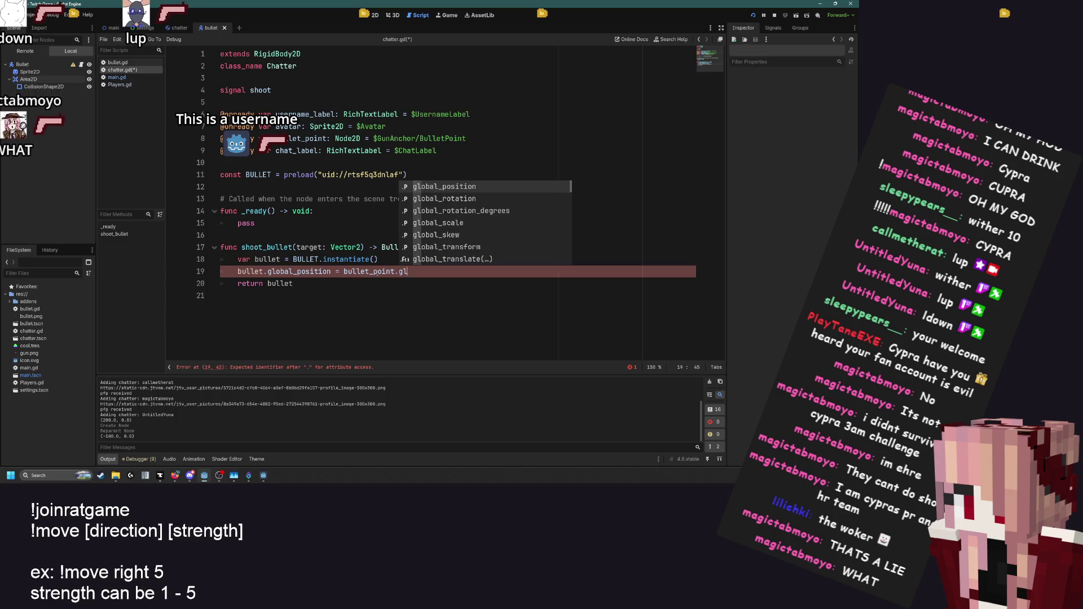
{"action": "key", "text": "Return"}
{"action": "left_click", "coordinate": [406, 260]}
{"action": "key", "text": "Return"}
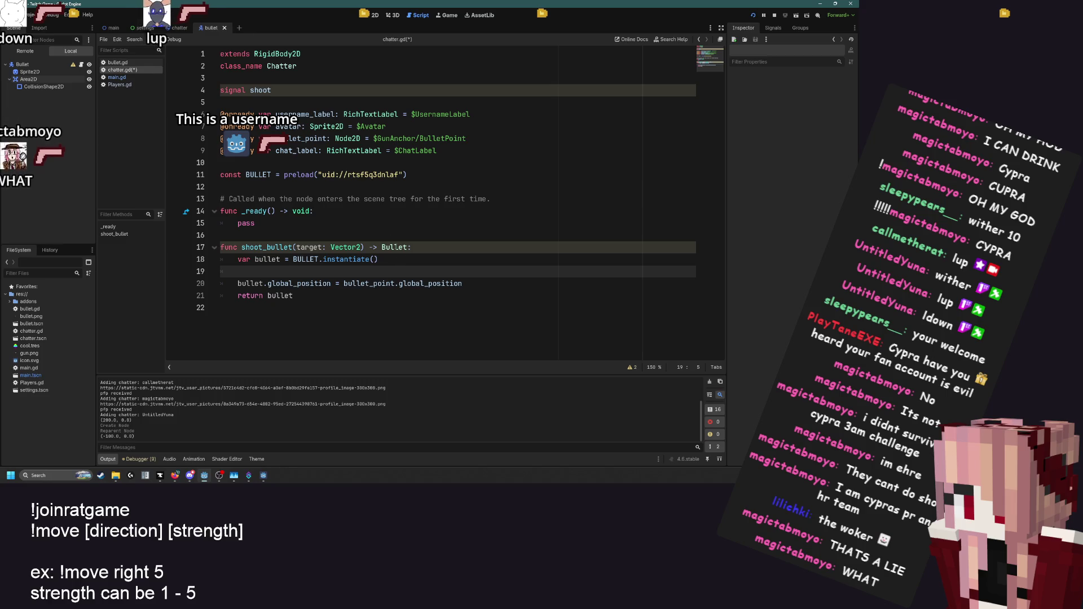
{"action": "left_click", "coordinate": [178, 28]}
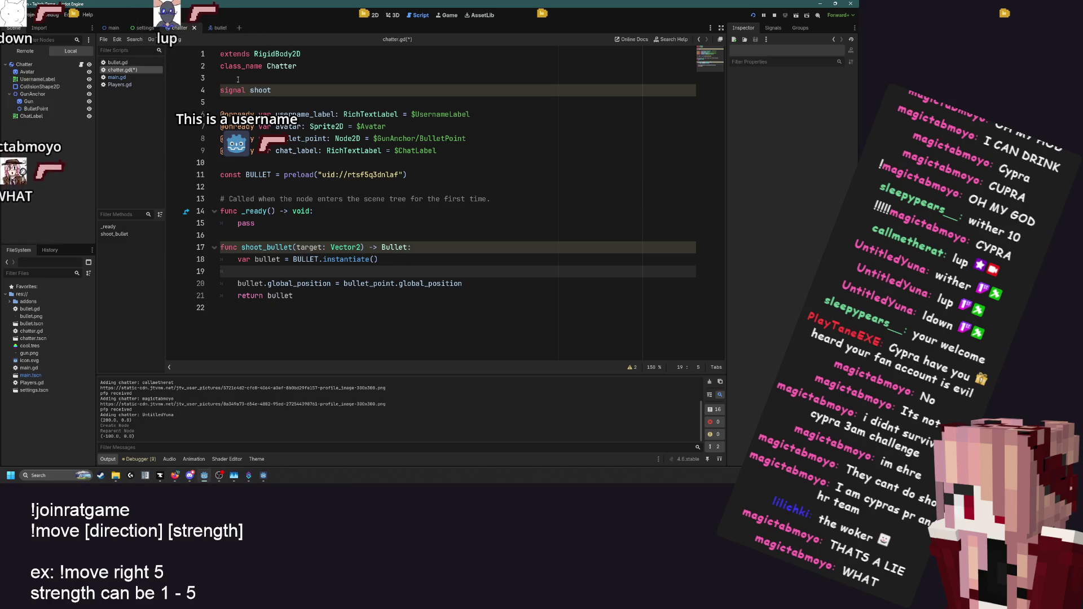
Add a gun_anchor reference and 'gun_anchor.look_at(target)' in shoot_bullet, then save chatter.gd
{"action": "mouse_move", "coordinate": [48, 95]}
{"action": "left_mouse_down"}
{"action": "mouse_move", "coordinate": [248, 127]}
{"action": "mouse_move", "coordinate": [265, 152]}
{"action": "mouse_move", "coordinate": [294, 163]}
{"action": "left_mouse_up"}
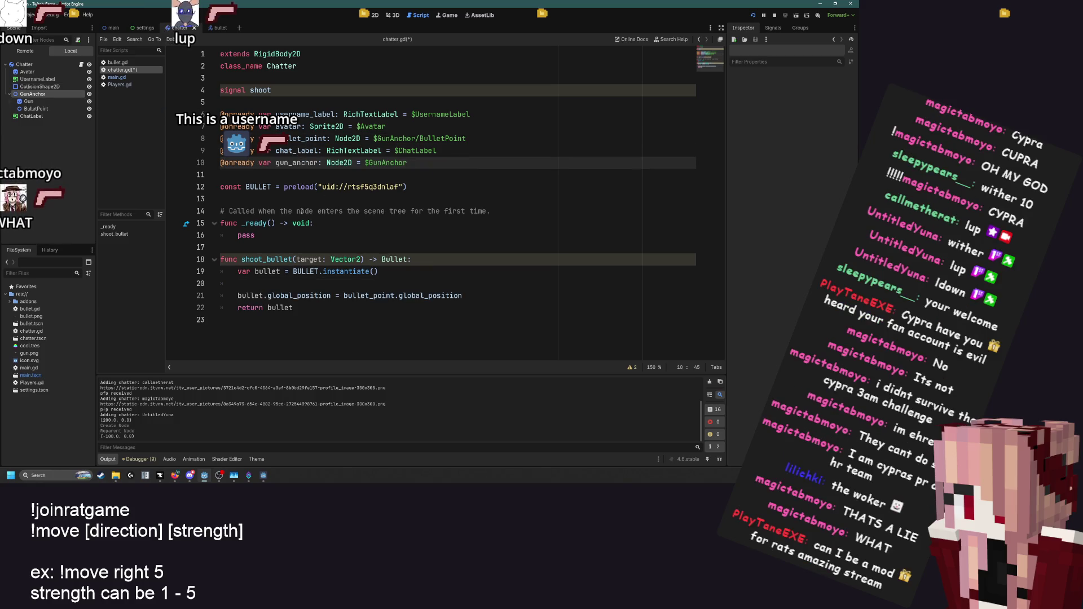
{"action": "left_click", "coordinate": [273, 283]}
{"action": "key", "text": "Return"}
{"action": "type", "text": "gun"}
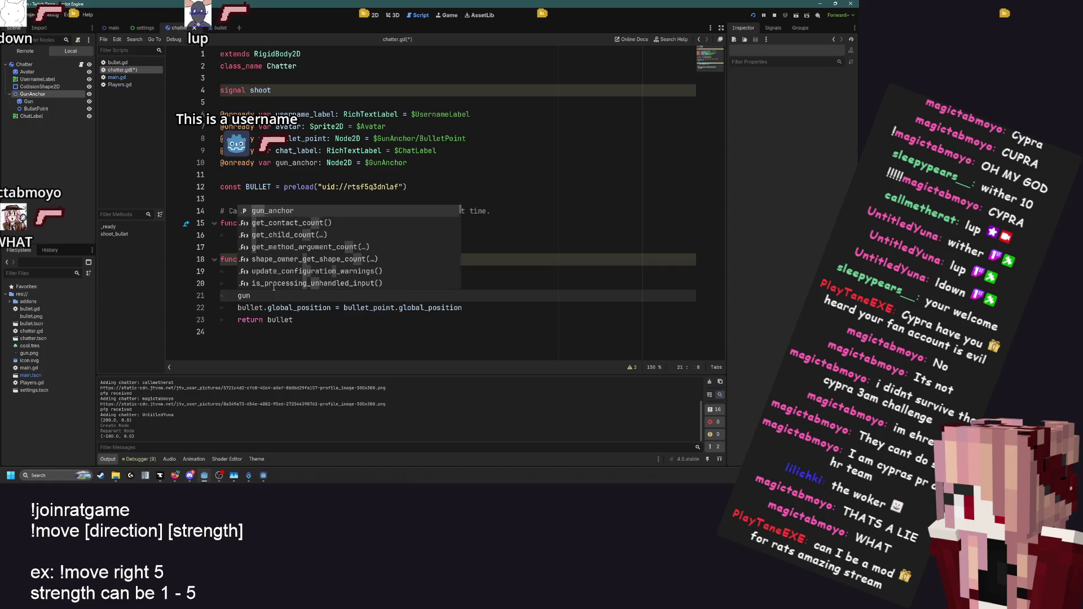
{"action": "key", "text": "Return"}
{"action": "type", "text": ".look"}
{"action": "key", "text": "Return"}
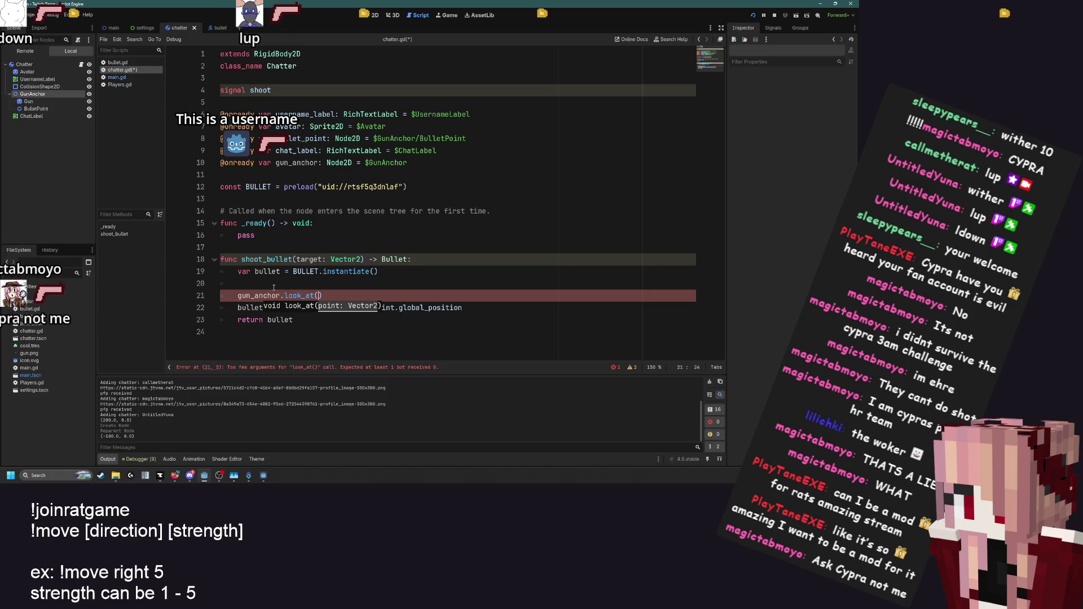
{"action": "type", "text": "target"}
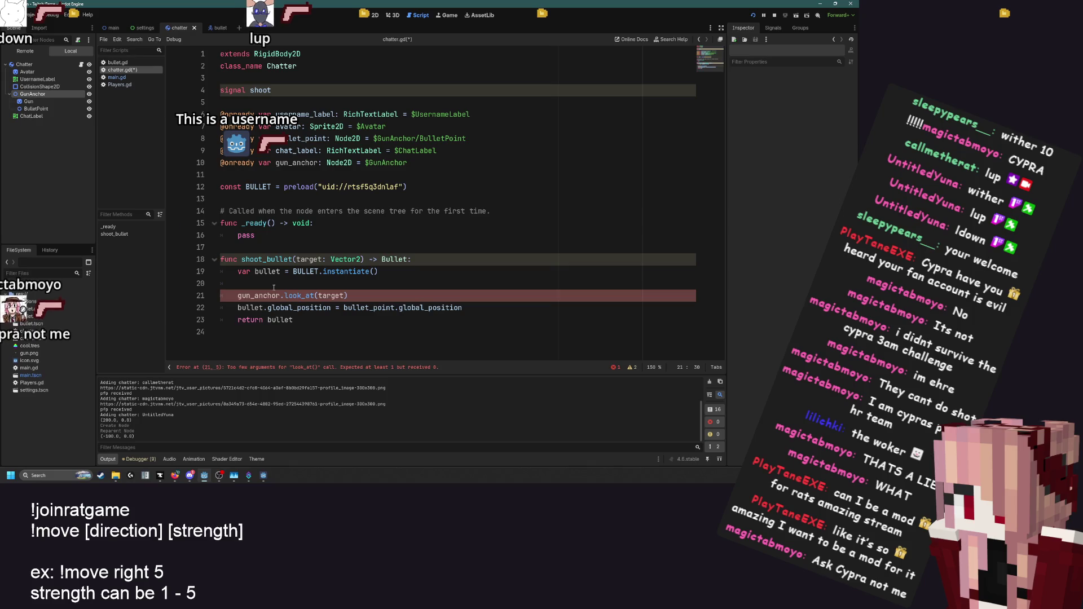
{"action": "type", "text": ")"}
{"action": "key", "text": "ctrl+s"}
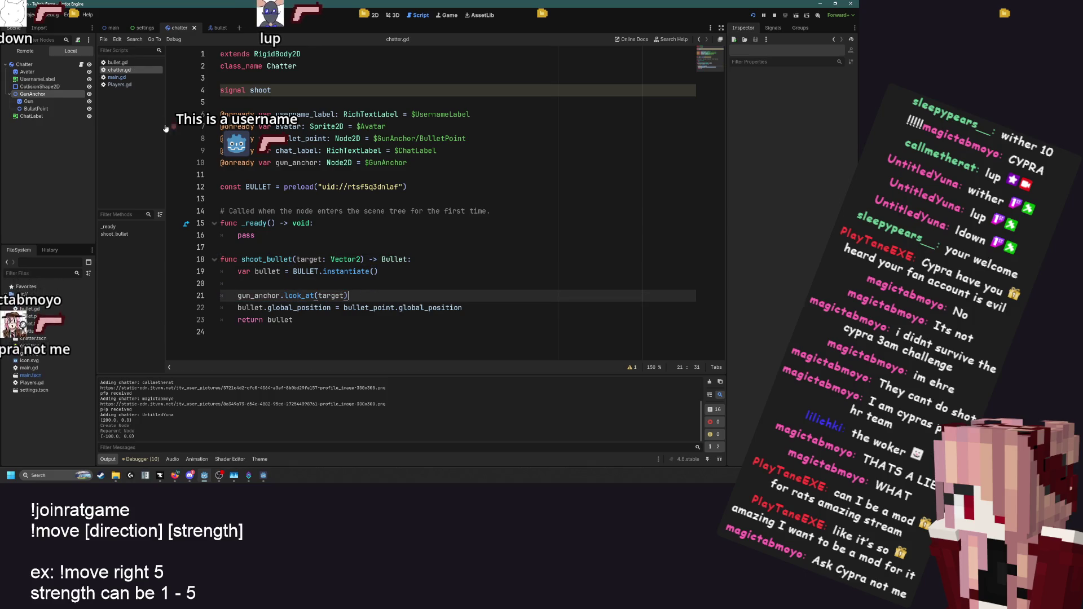
Indent the empty line in bullet.gd's _physics_process, then return to chatter.gd's bullet position line
{"action": "left_click", "coordinate": [129, 62]}
{"action": "left_click", "coordinate": [384, 150]}
{"action": "key", "text": "Tab"}
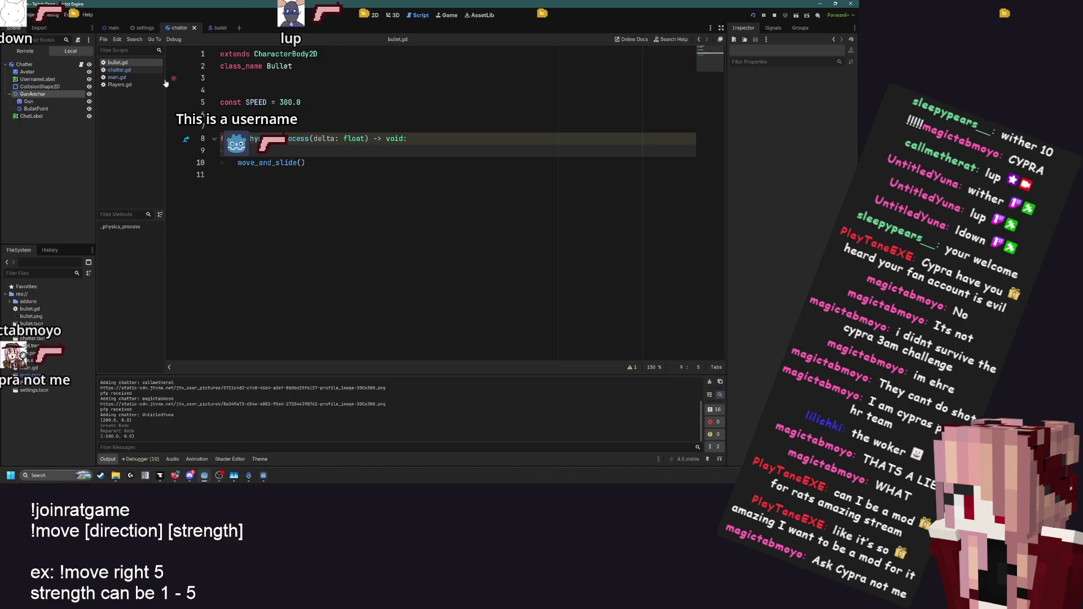
{"action": "left_click", "coordinate": [119, 69]}
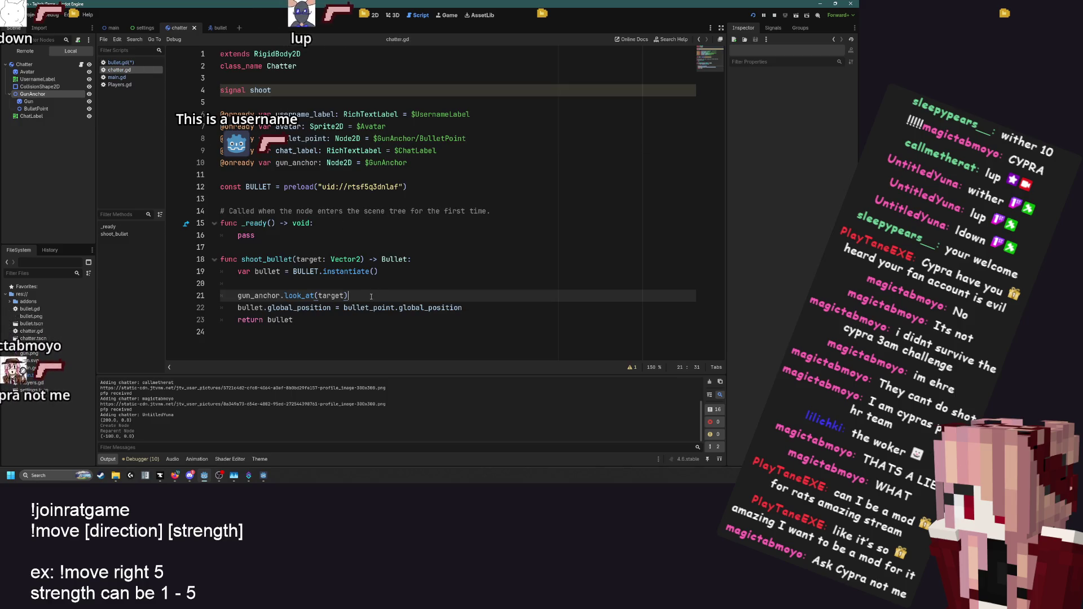
{"action": "left_click", "coordinate": [477, 309]}
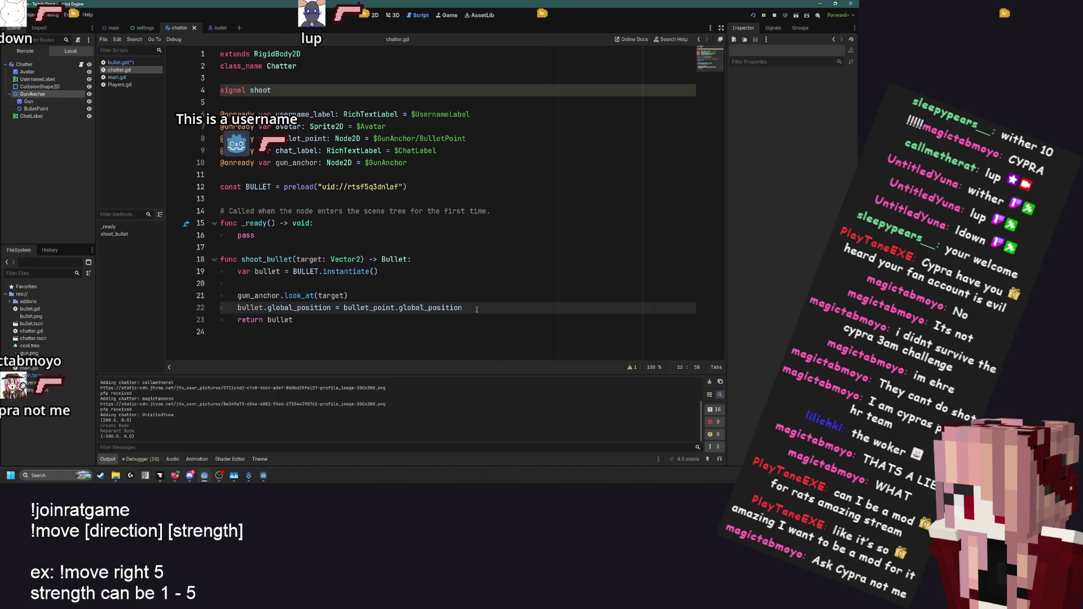
Add a 'bullet.velocity = bullet.global_position.direction_to()' line after the position line
{"action": "key", "text": "Return"}
{"action": "type", "text": "bullet.ve"}
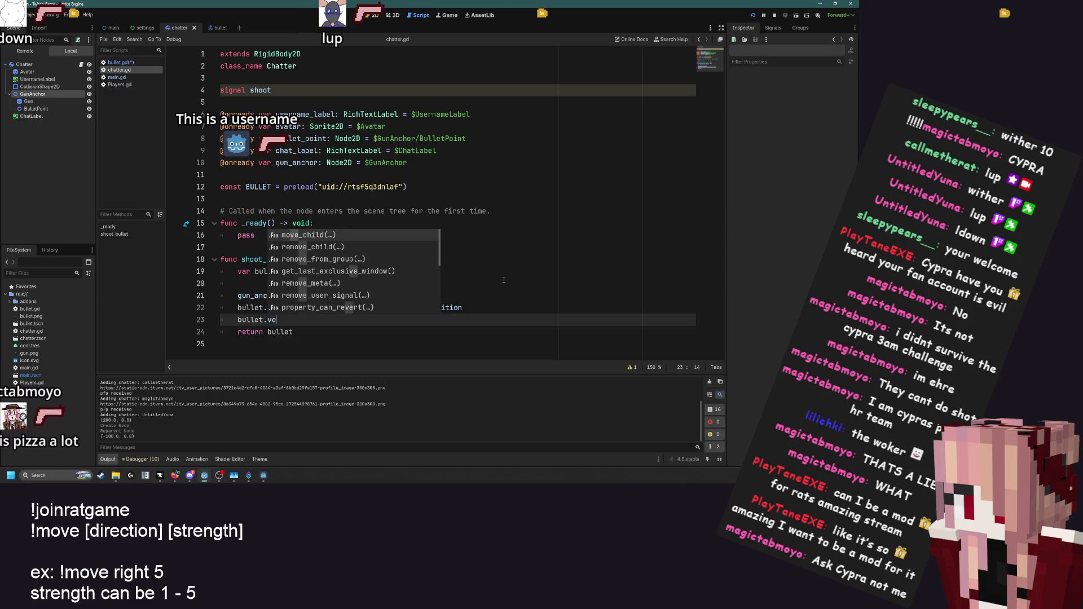
{"action": "type", "text": "locity "}
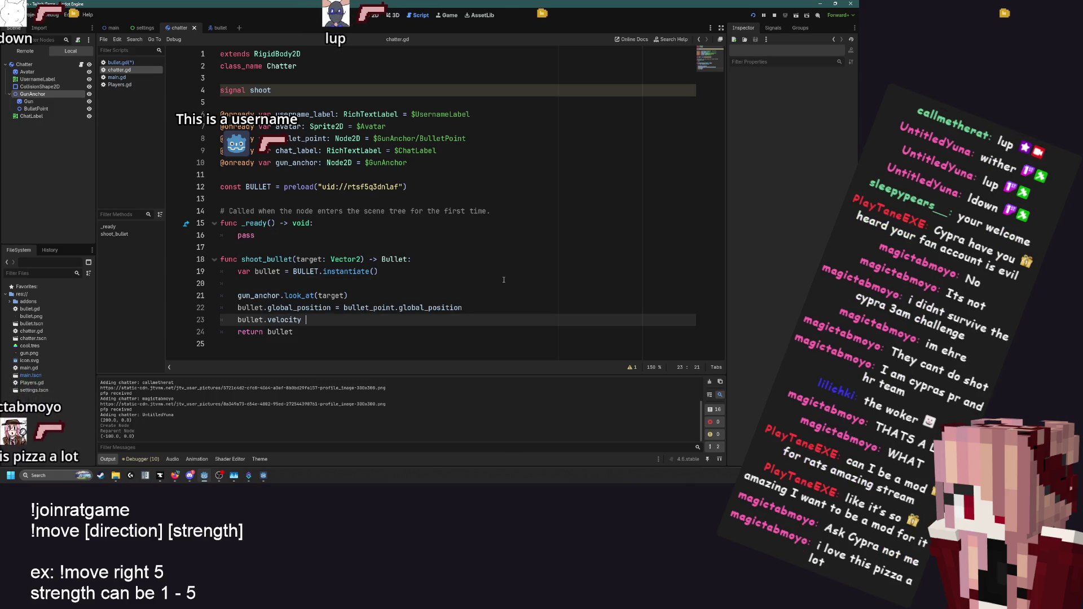
{"action": "type", "text": "= bullet.global_position.direction_to("}
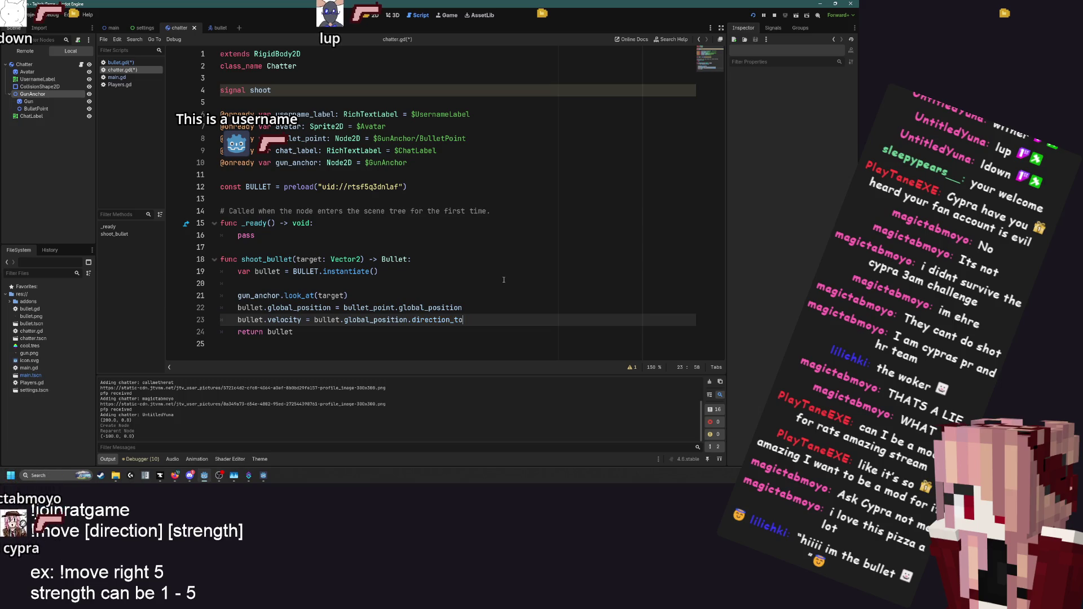
{"action": "key", "text": "BackSpace"}
{"action": "key", "text": "BackSpace"}
{"action": "key", "text": "BackSpace"}
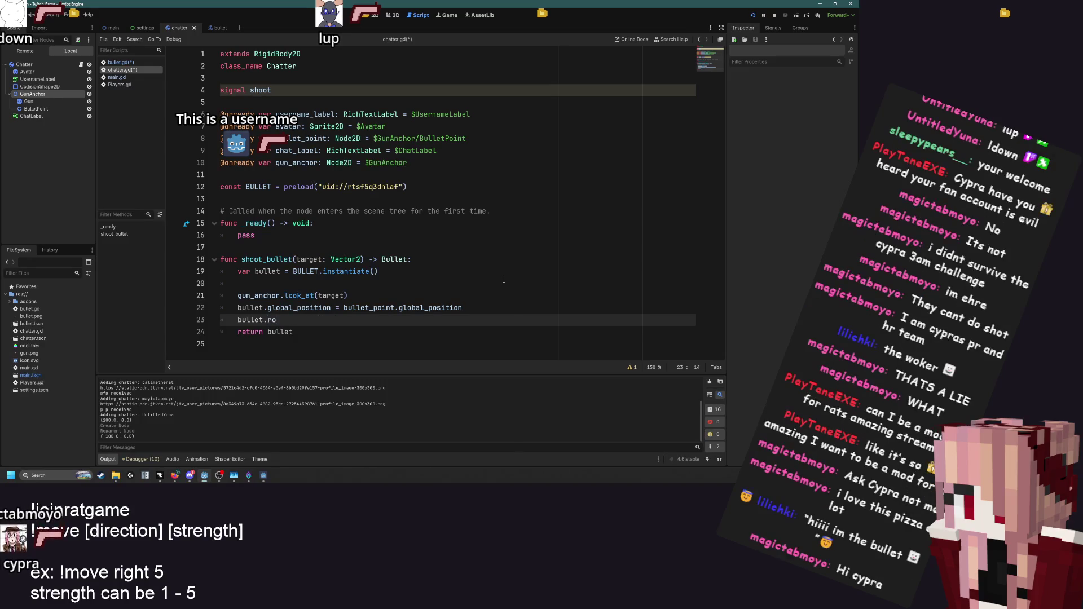
{"action": "key", "text": "BackSpace"}
{"action": "key", "text": "BackSpace"}
{"action": "key", "text": "BackSpace"}
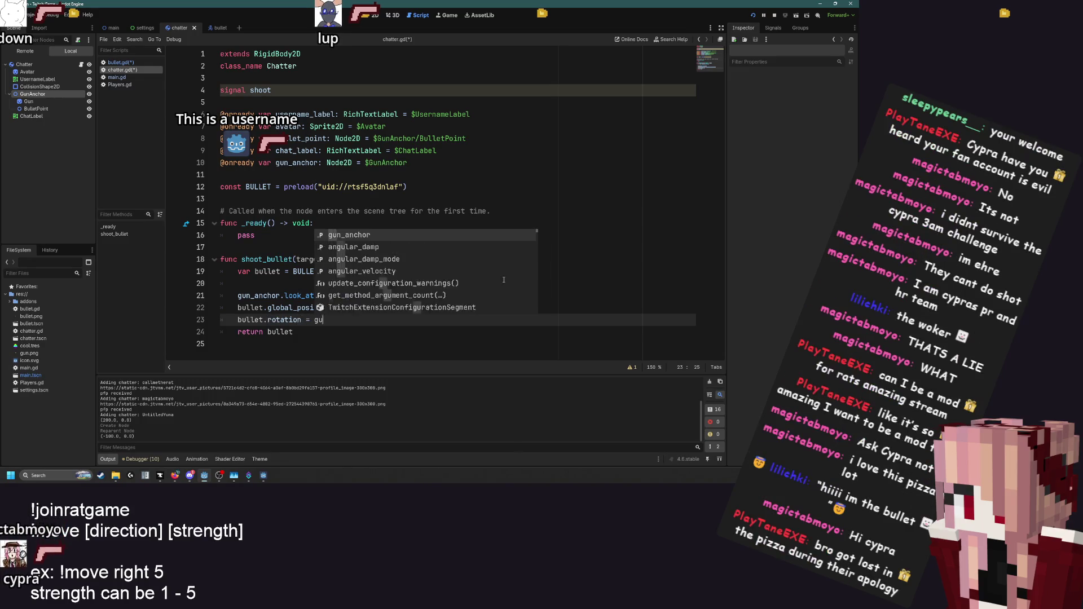
{"action": "key", "text": "ctrl+z"}
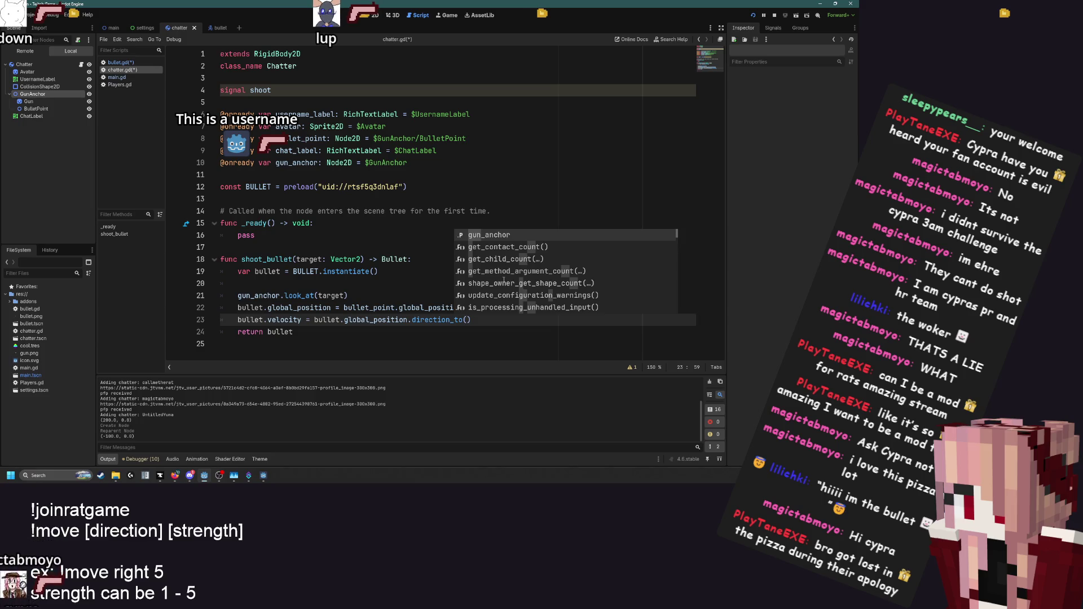
{"action": "key", "text": "Escape"}
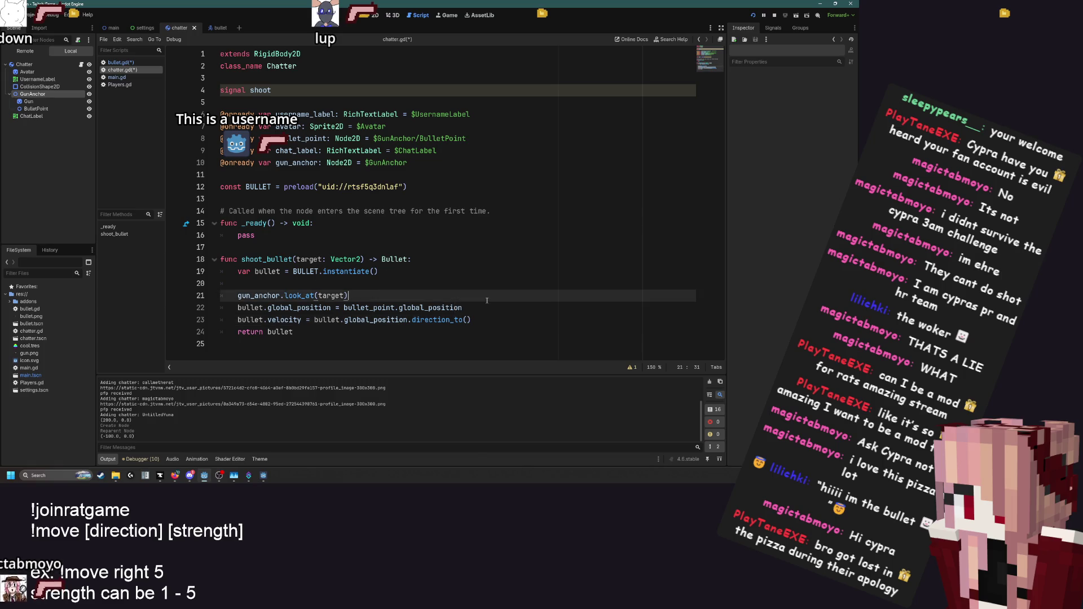
Insert 'bullet.global_rotation = gun_anchor.global_rotation' below the bullet position line
{"action": "left_click", "coordinate": [491, 306]}
{"action": "key", "text": "Return"}
{"action": "type", "text": "bullet.rotat"}
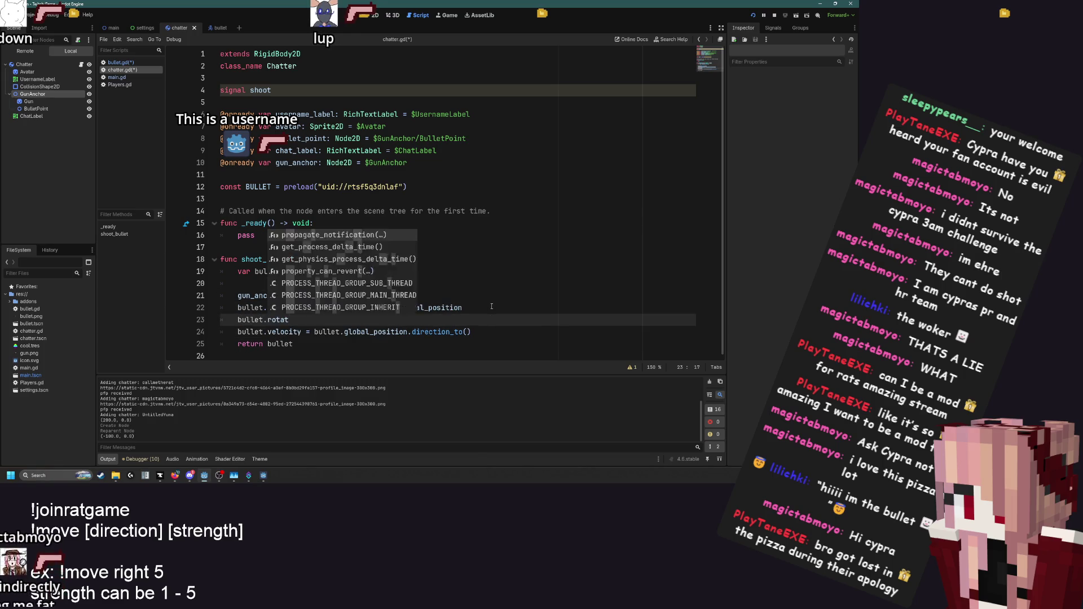
{"action": "type", "text": "r"}
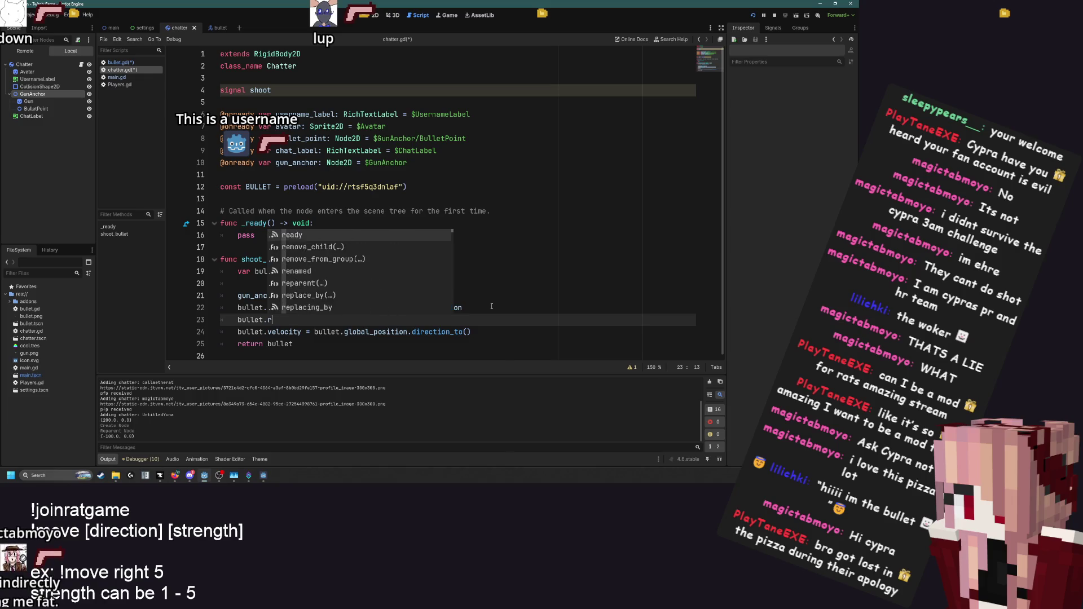
{"action": "key", "text": "BackSpace"}
{"action": "type", "text": "global"}
{"action": "key", "text": "Escape"}
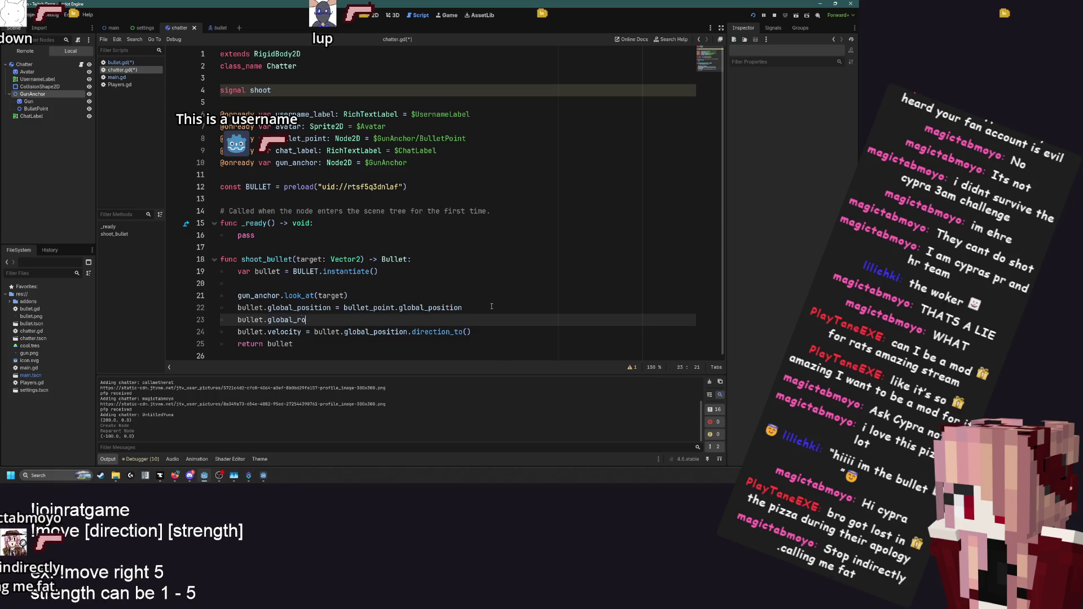
{"action": "type", "text": "tation ="}
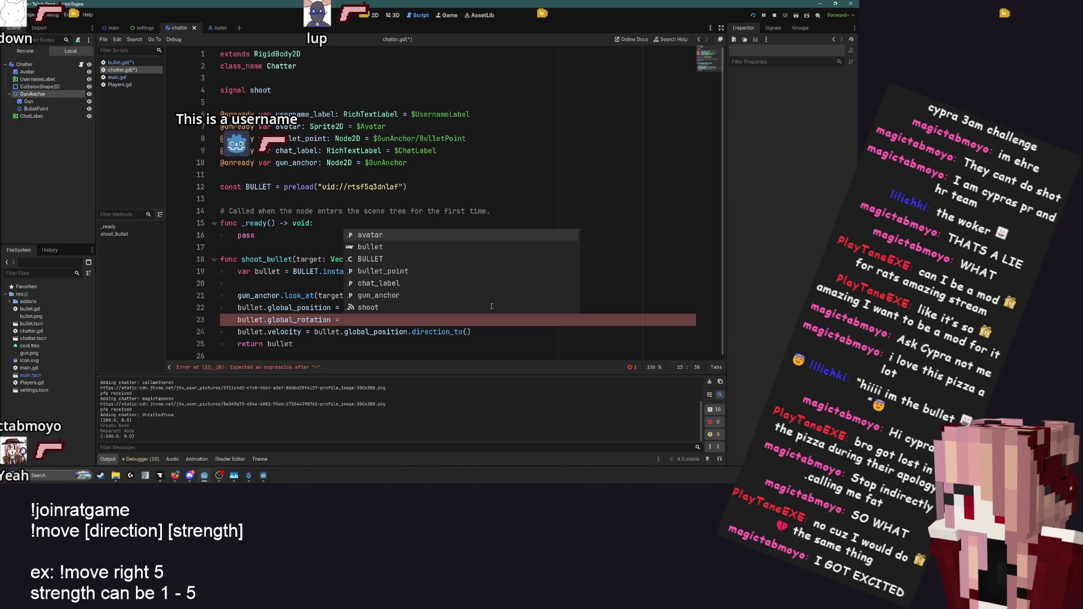
{"action": "type", "text": "gun_anchor.global_posit"}
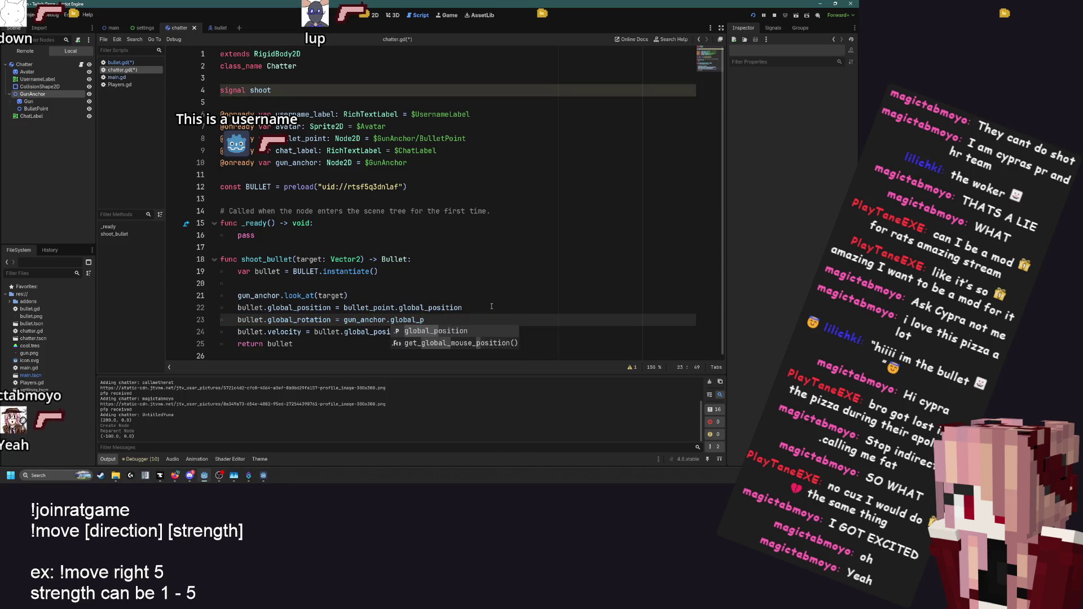
{"action": "key", "text": "BackSpace"}
{"action": "key", "text": "BackSpace"}
{"action": "type", "text": "ro"}
{"action": "key", "text": "Return"}
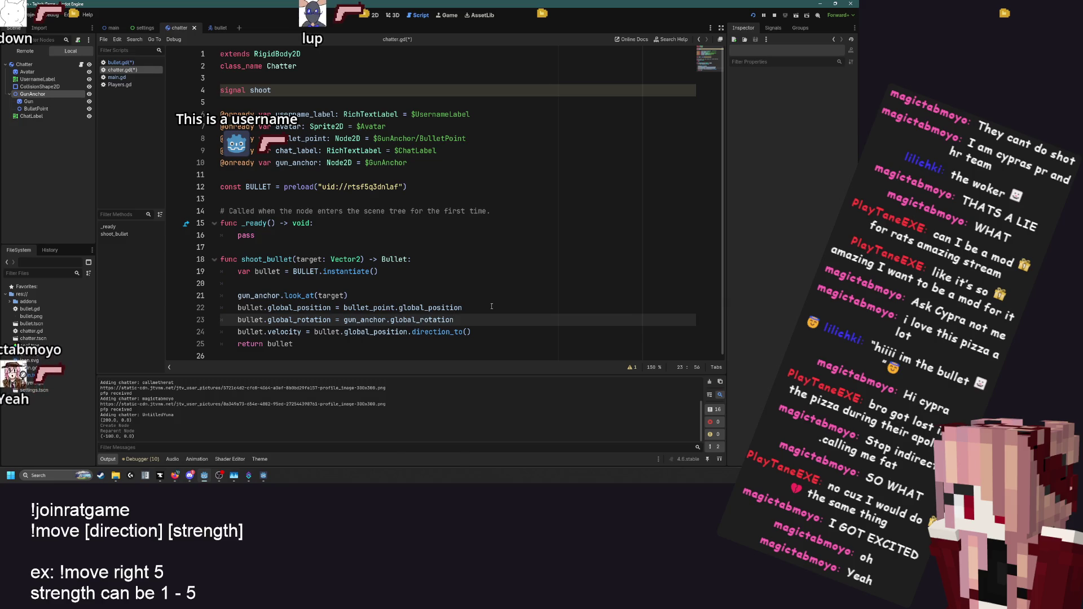
{"action": "key", "text": "XF86AudioLowerVolume"}
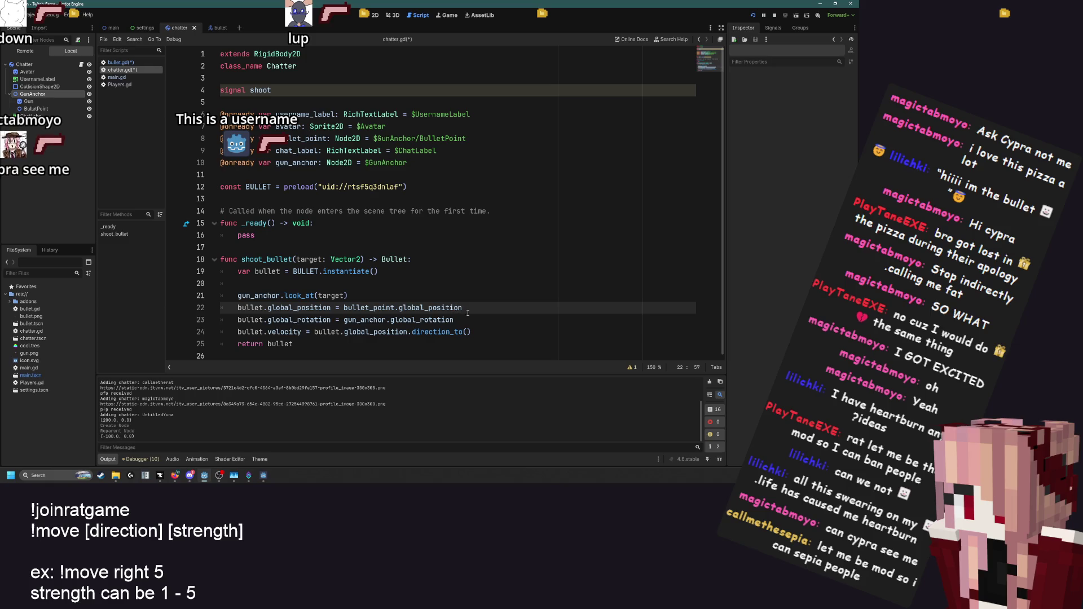
{"action": "left_click", "coordinate": [474, 332]}
Complete the bullet velocity as direction_to(target) * 100, save the scripts, and run the project
{"action": "key", "text": "Left"}
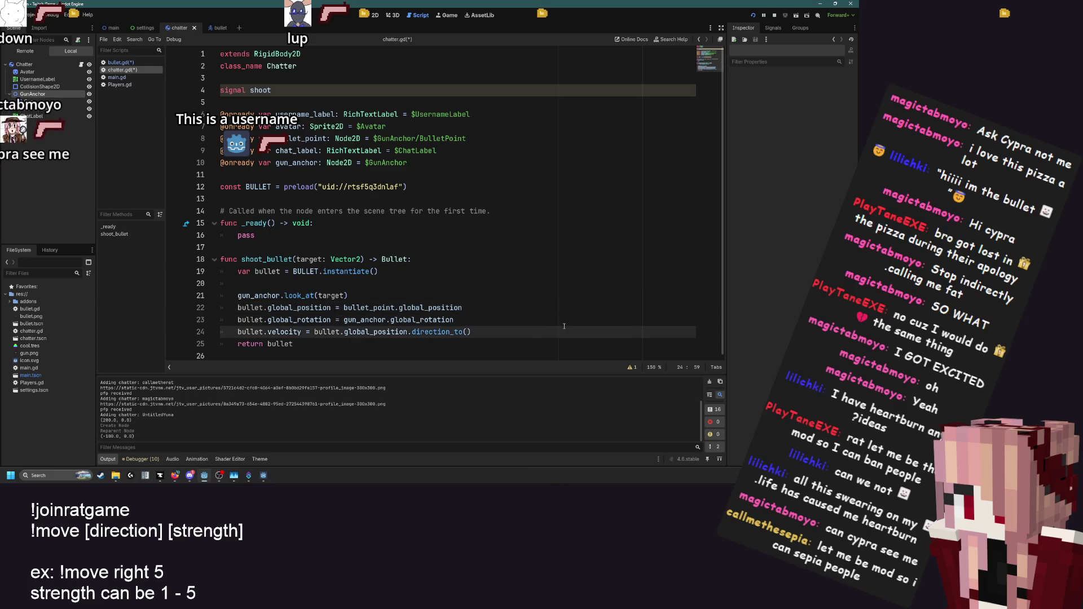
{"action": "type", "text": "target) * "}
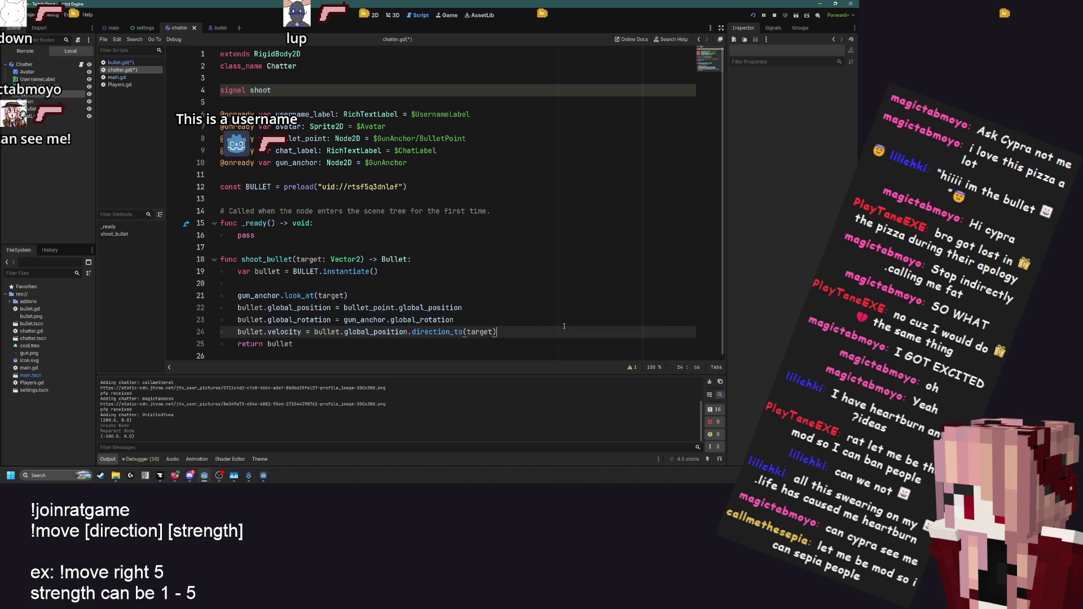
{"action": "type", "text": "100"}
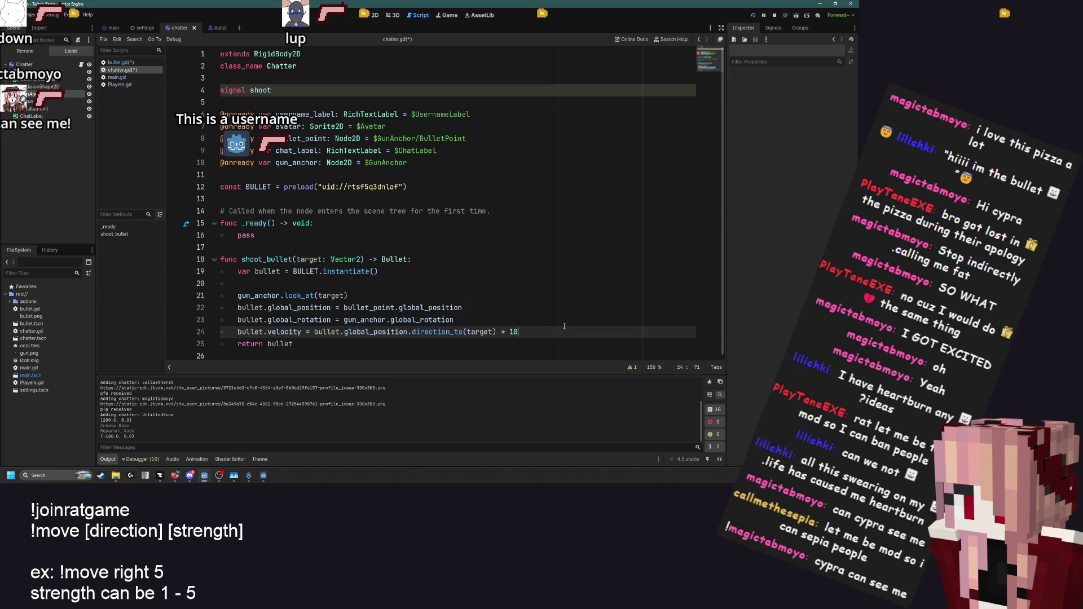
{"action": "key", "text": "ctrl+s"}
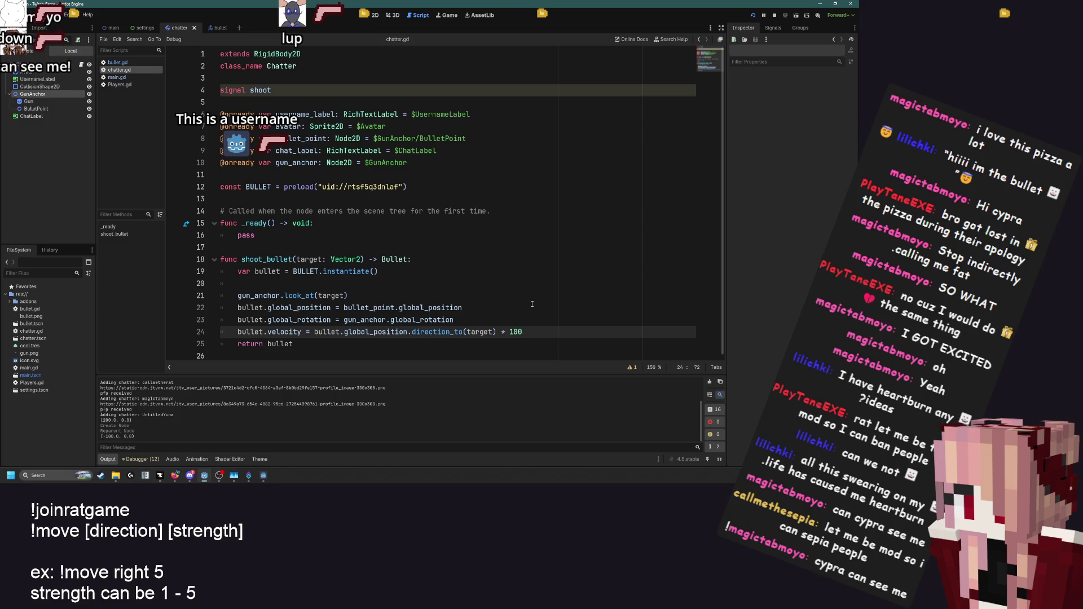
{"action": "left_click", "coordinate": [752, 15]}
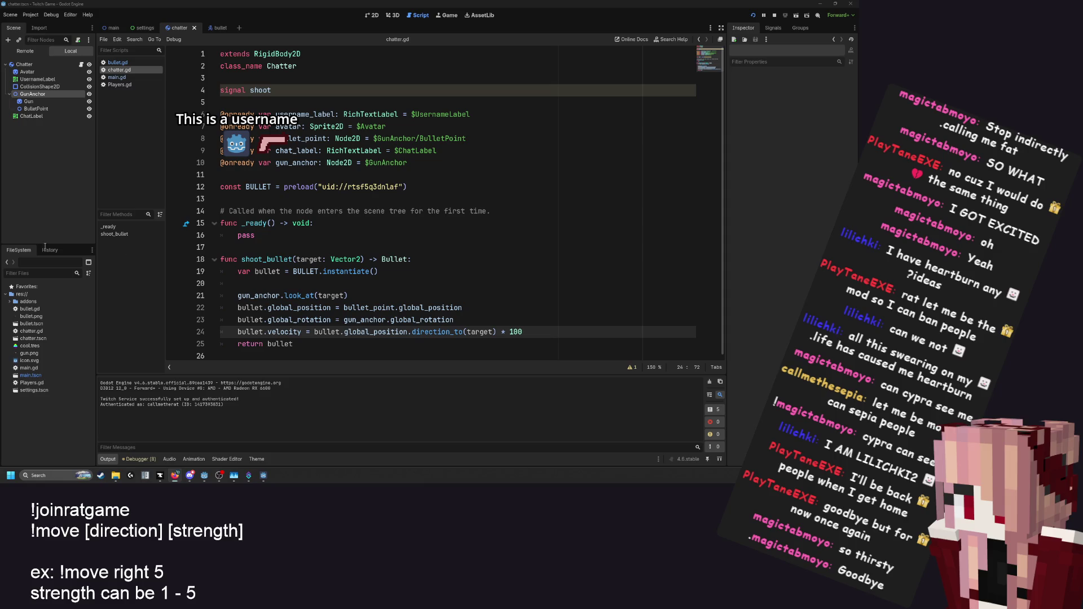
Switch between the editor and the running game while chat sends !joinratgame and !shoot
{"action": "left_click", "coordinate": [521, 333]}
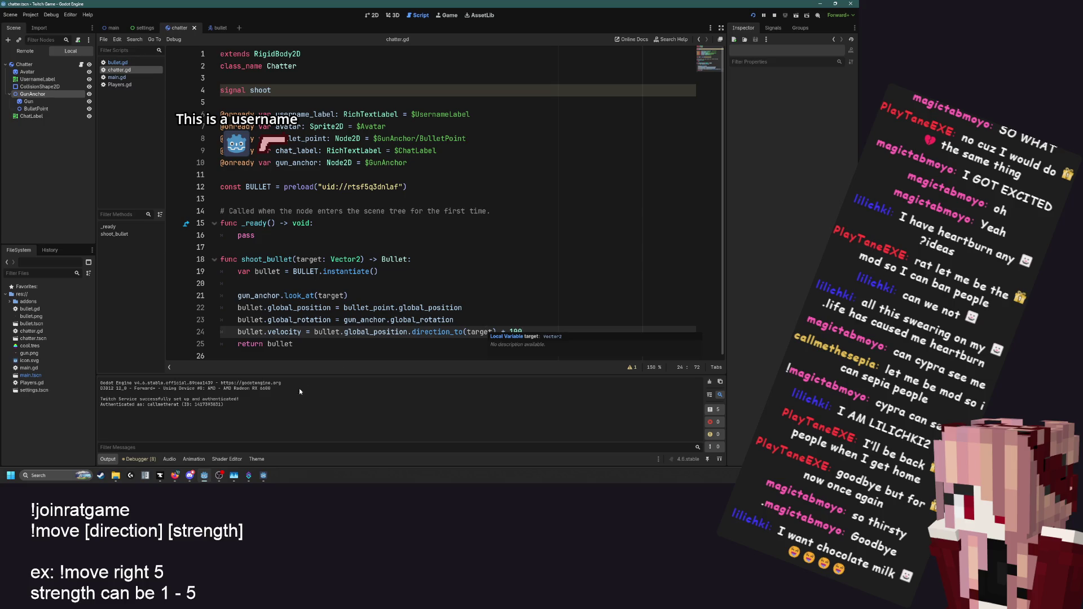
{"action": "left_click", "coordinate": [175, 476]}
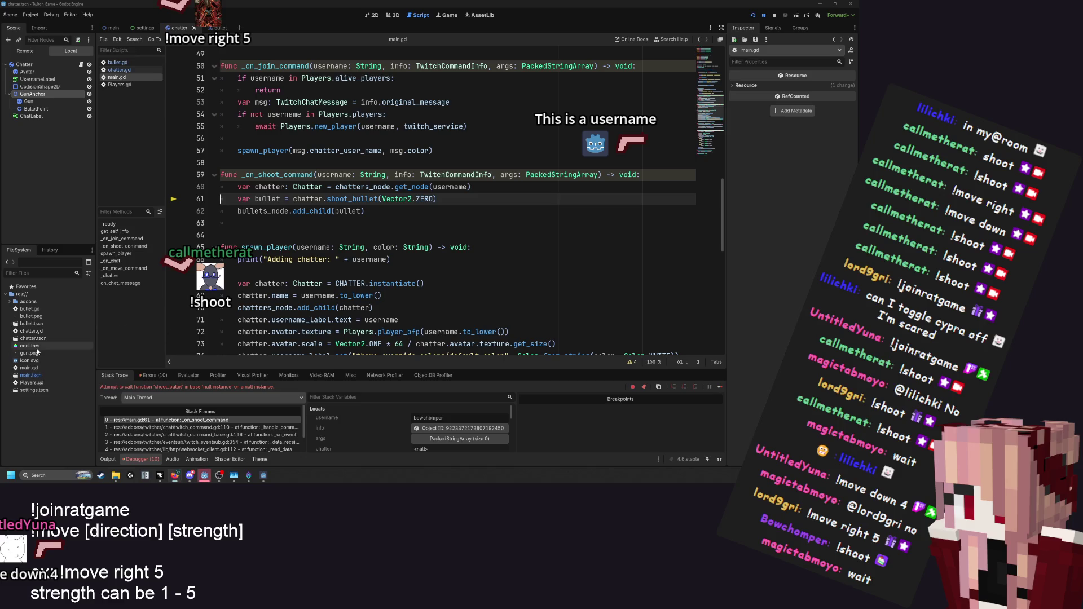
Inspect the bullet-adding line, then open a blank line atop _on_shoot_command and type 'if'
{"action": "left_click", "coordinate": [372, 211]}
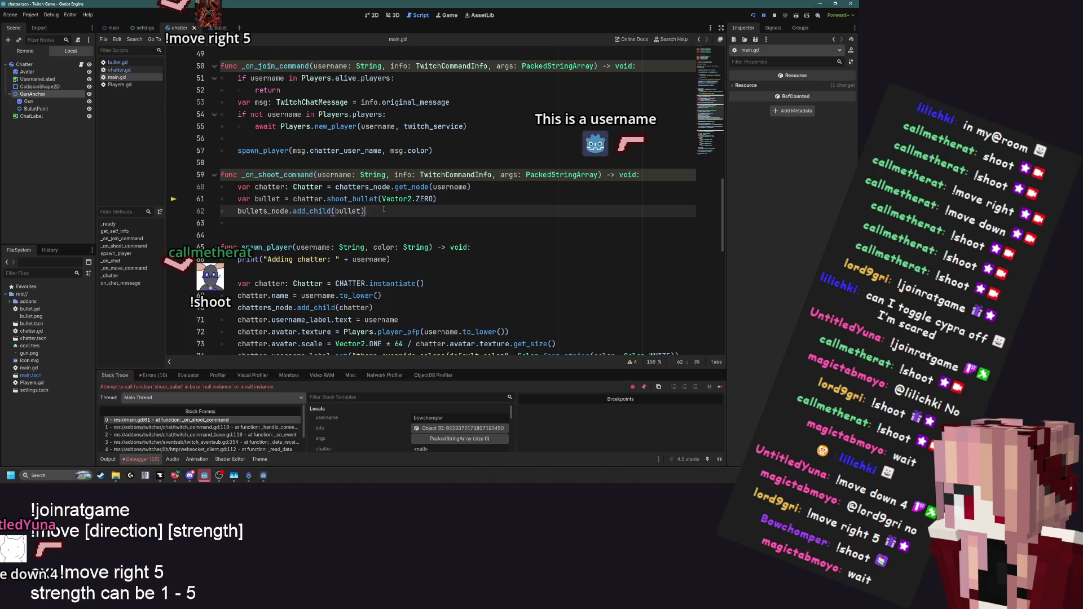
{"action": "mouse_move", "coordinate": [267, 204]}
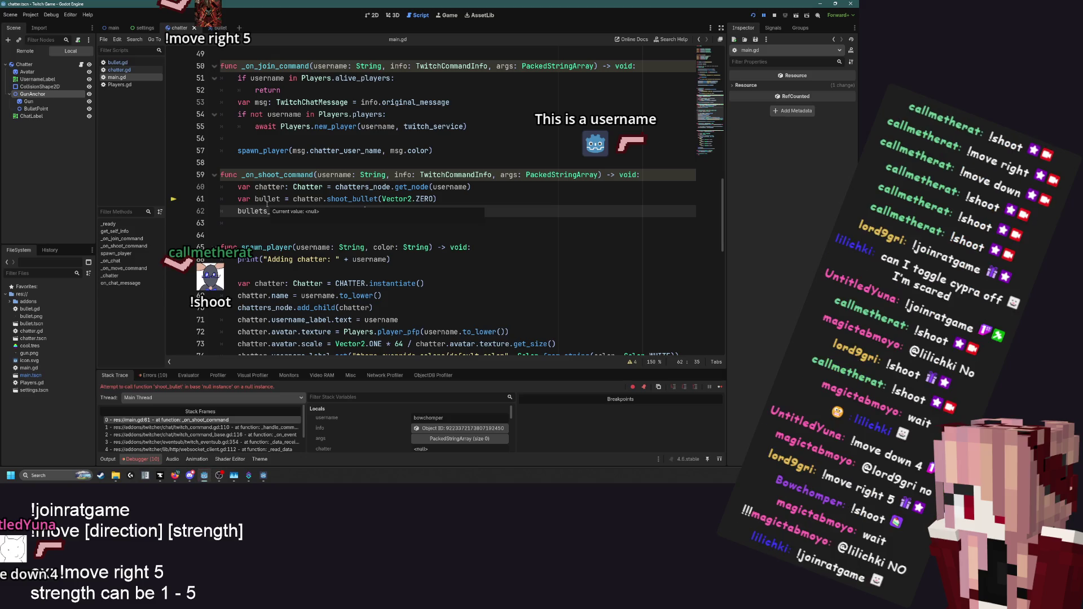
{"action": "left_click", "coordinate": [237, 187]}
{"action": "key", "text": "Return"}
{"action": "key", "text": "Return"}
{"action": "key", "text": "Up"}
{"action": "key", "text": "Up"}
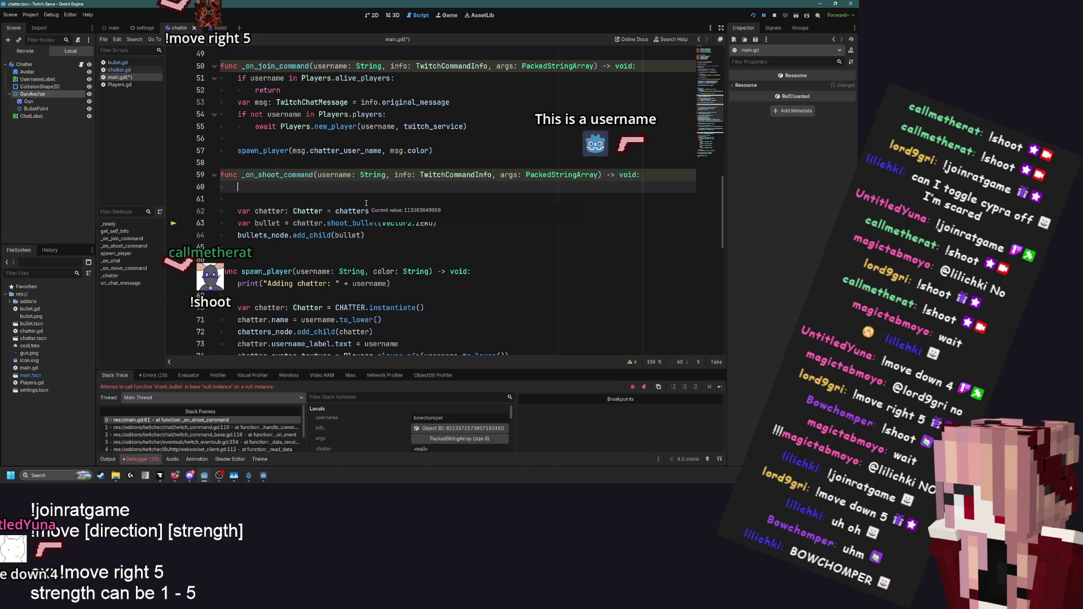
{"action": "type", "text": "if"}
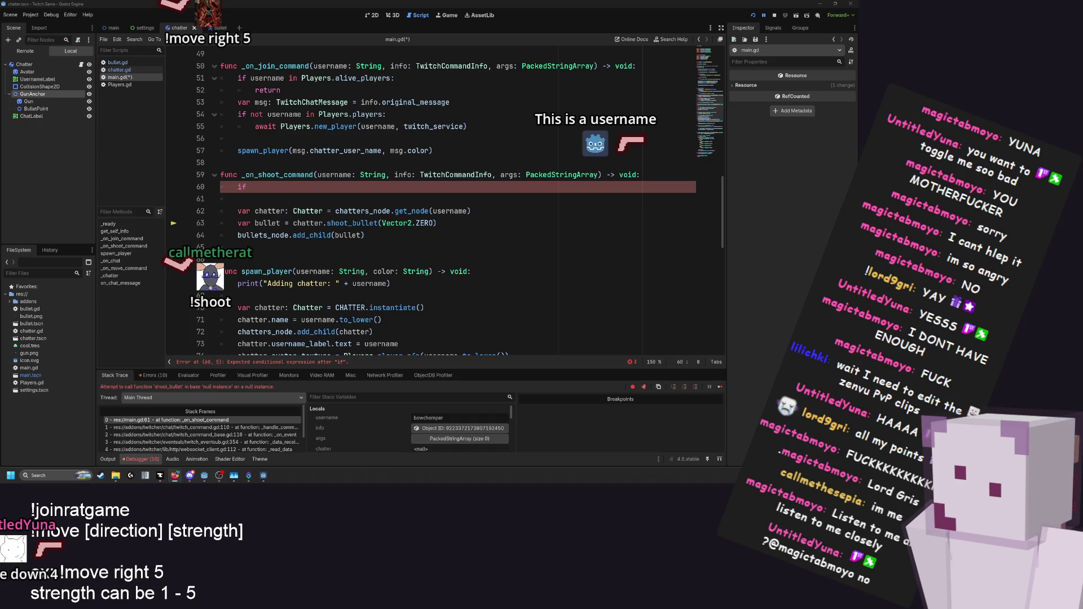
Lower the system volume and return focus to the unfinished if line in main.gd
{"action": "key", "text": "XF86AudioLowerVolume"}
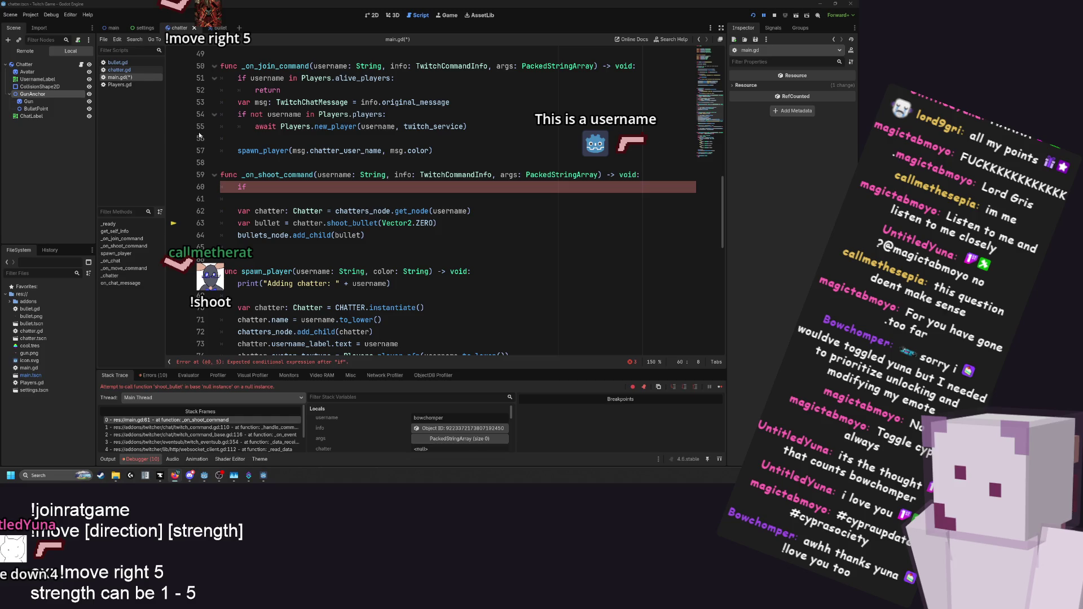
{"action": "left_click", "coordinate": [253, 186]}
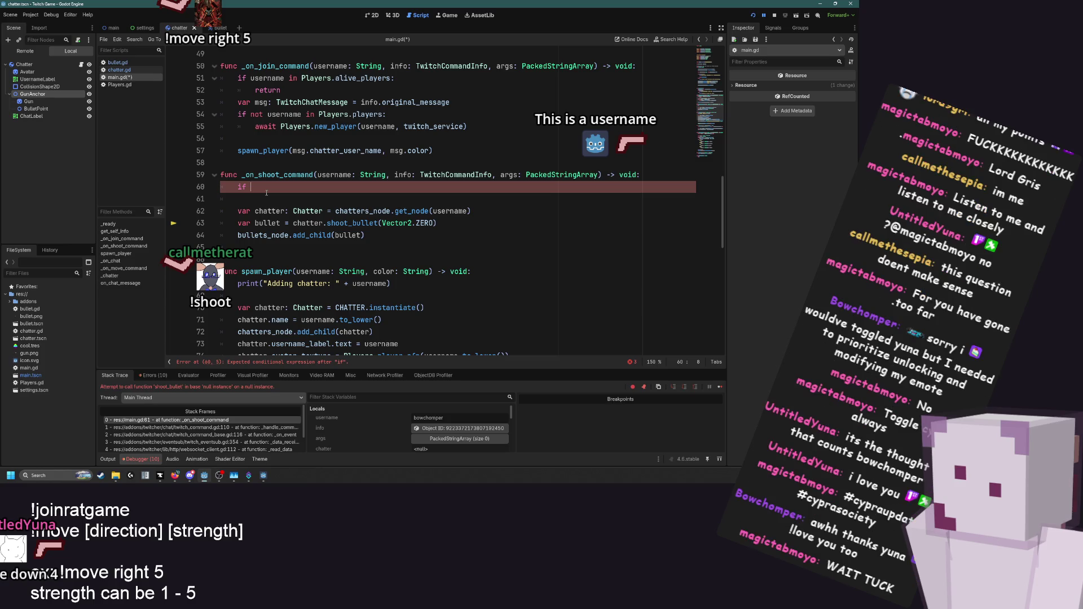
Add the guard 'if username not in Players.alive_players: return' and save main.gd
{"action": "type", "text": "user"}
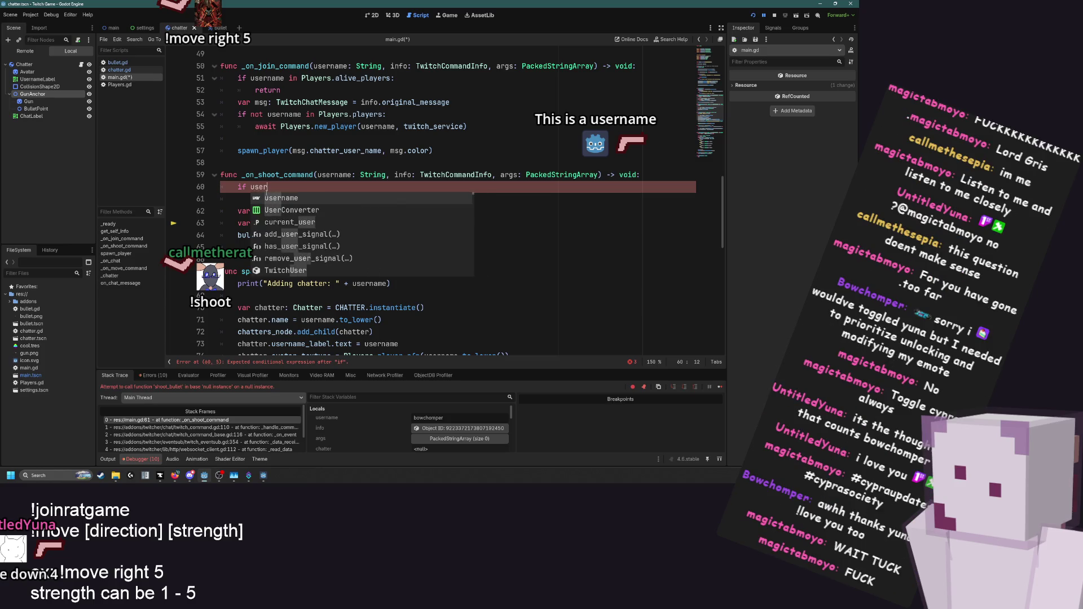
{"action": "type", "text": "name not in "}
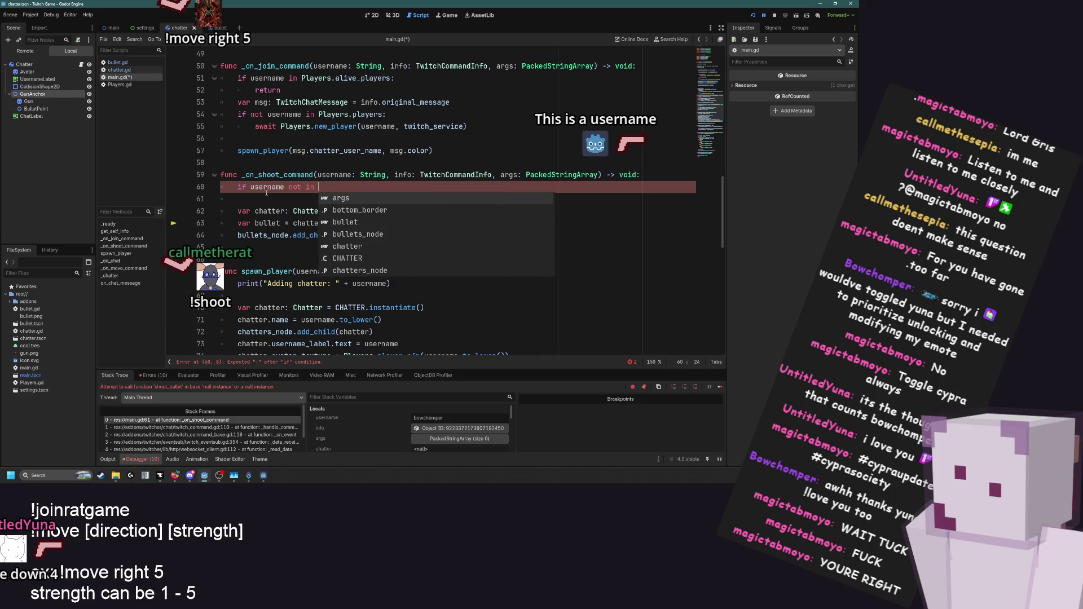
{"action": "type", "text": "Players."}
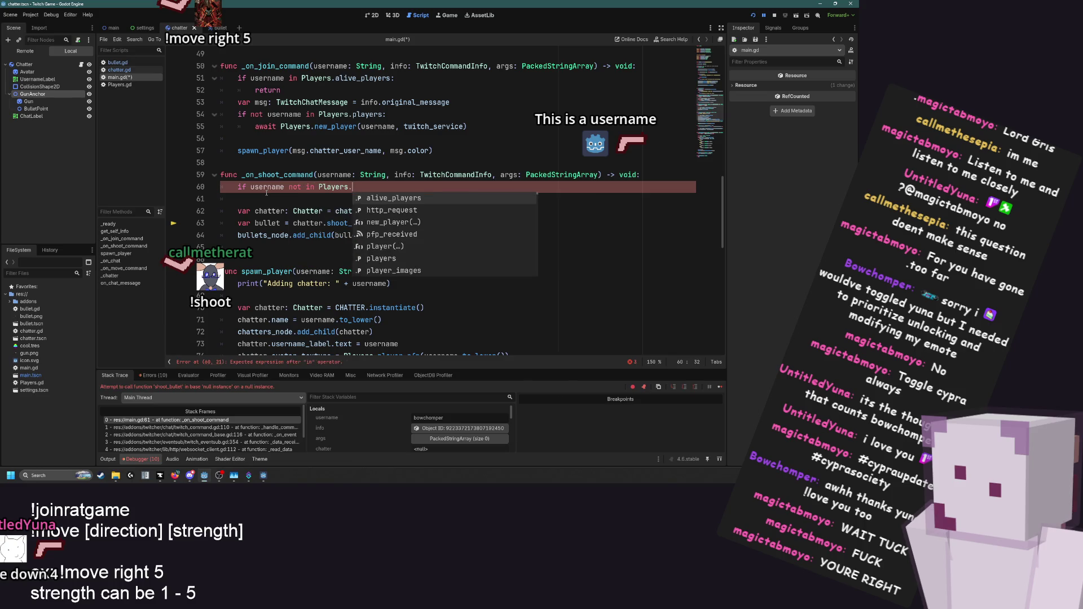
{"action": "key", "text": "Return"}
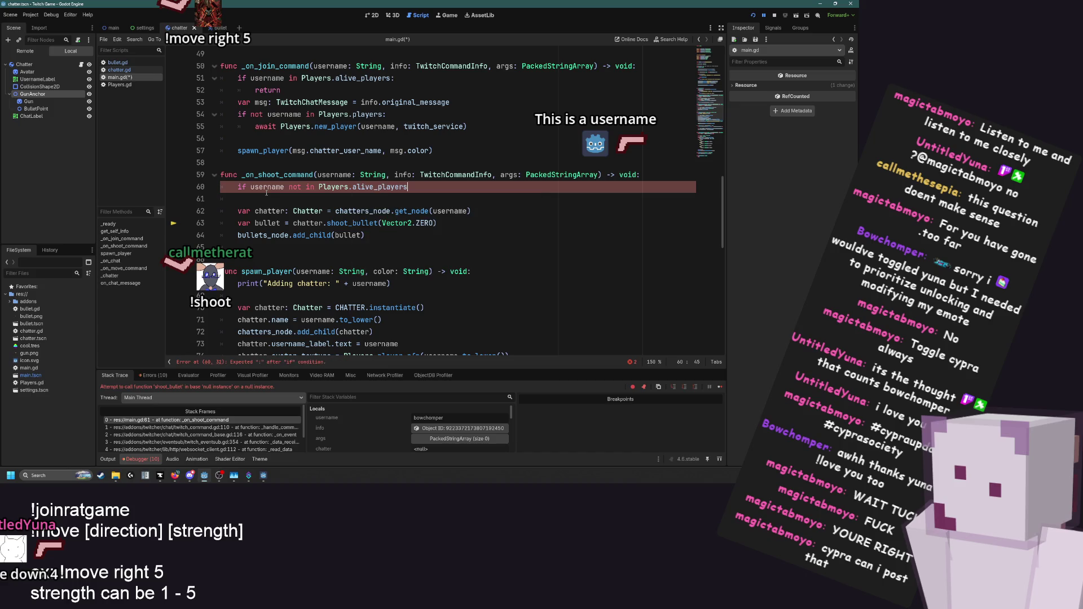
{"action": "type", "text": ": return"}
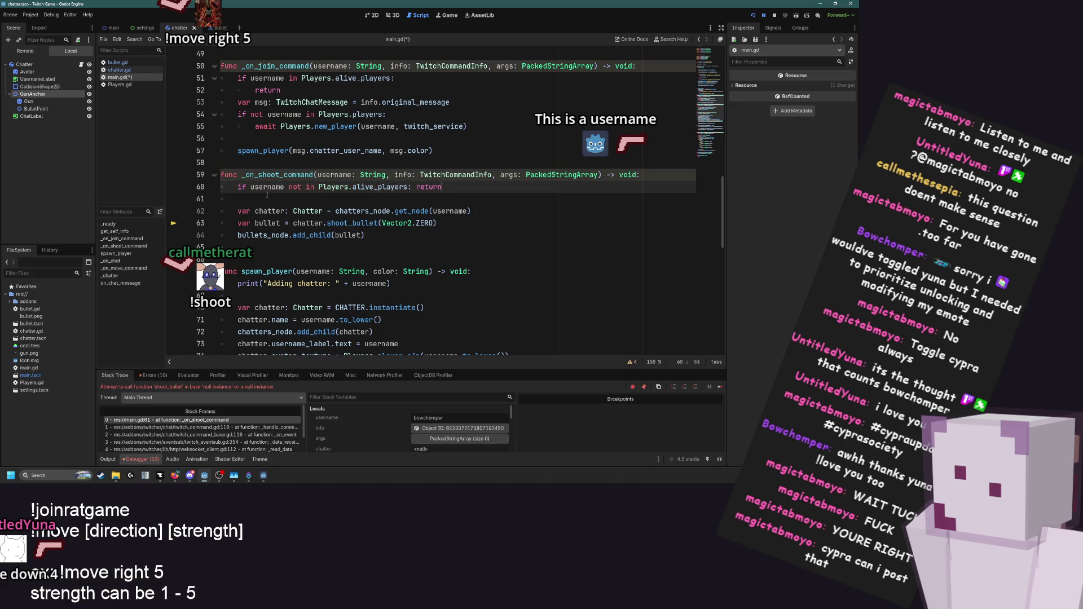
{"action": "left_click", "coordinate": [267, 195]}
{"action": "key", "text": "ctrl+s"}
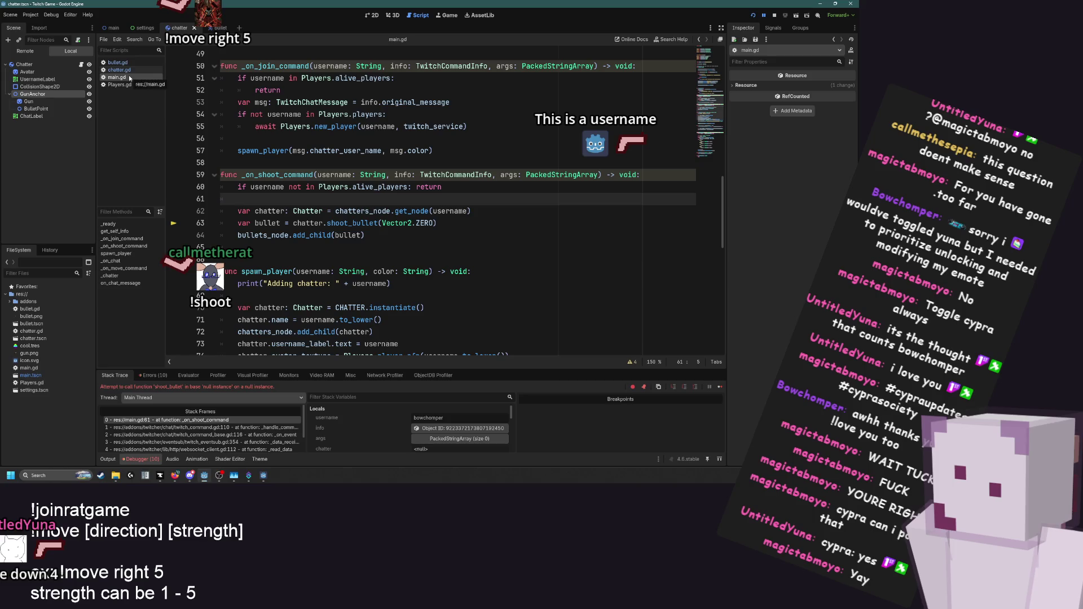
{"action": "left_click", "coordinate": [125, 62]}
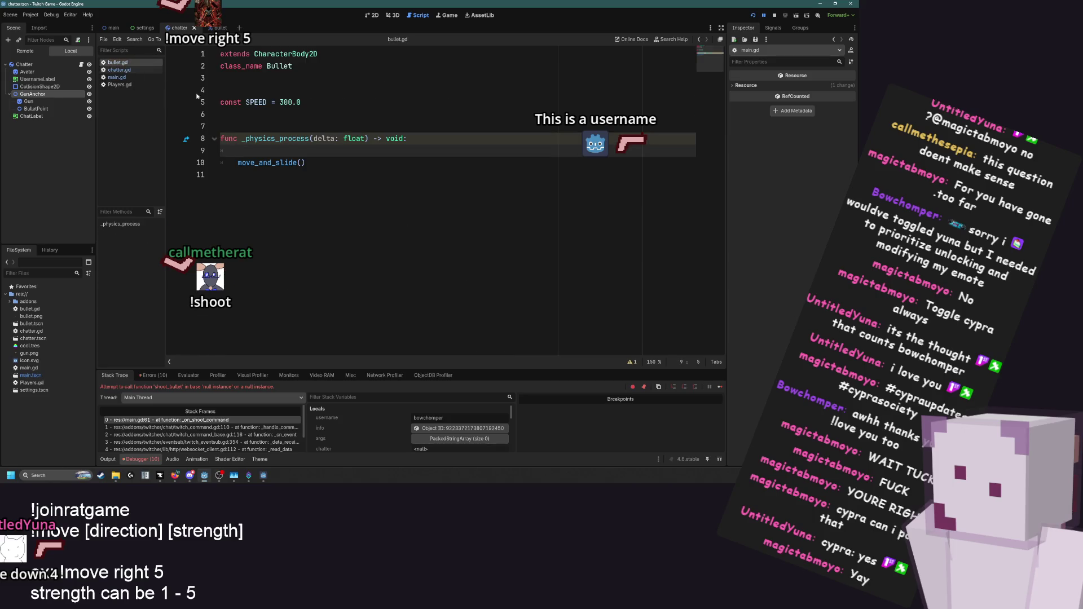
In the bullet scene, add a Timer child under Bullet and name it Death
{"action": "left_click", "coordinate": [130, 70]}
{"action": "left_click", "coordinate": [125, 63]}
{"action": "left_click", "coordinate": [217, 27]}
{"action": "left_click", "coordinate": [59, 64]}
{"action": "key", "text": "ctrl+a"}
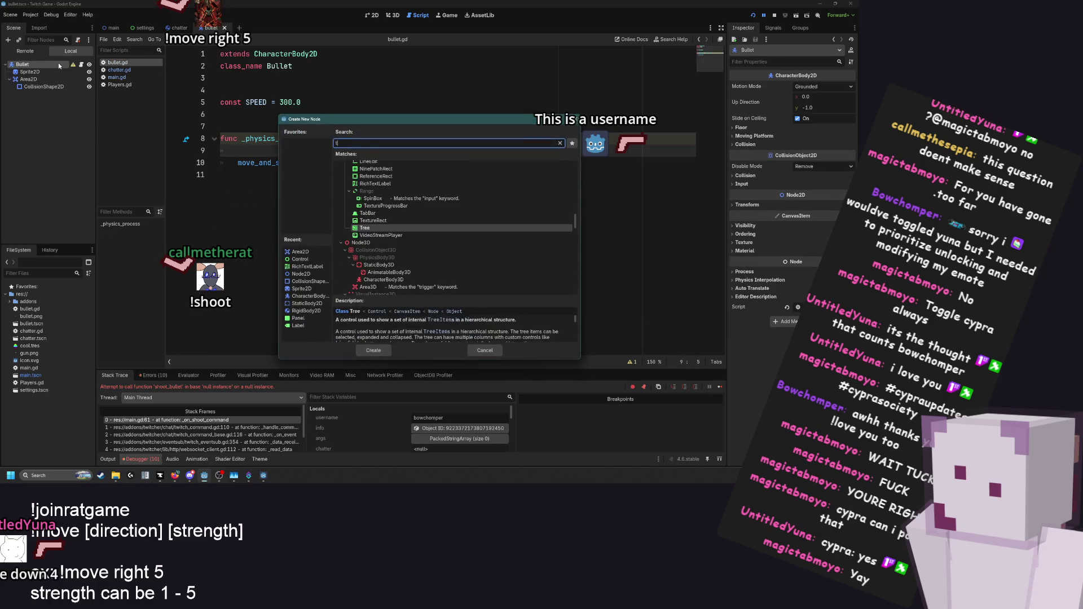
{"action": "type", "text": "time"}
{"action": "key", "text": "Return"}
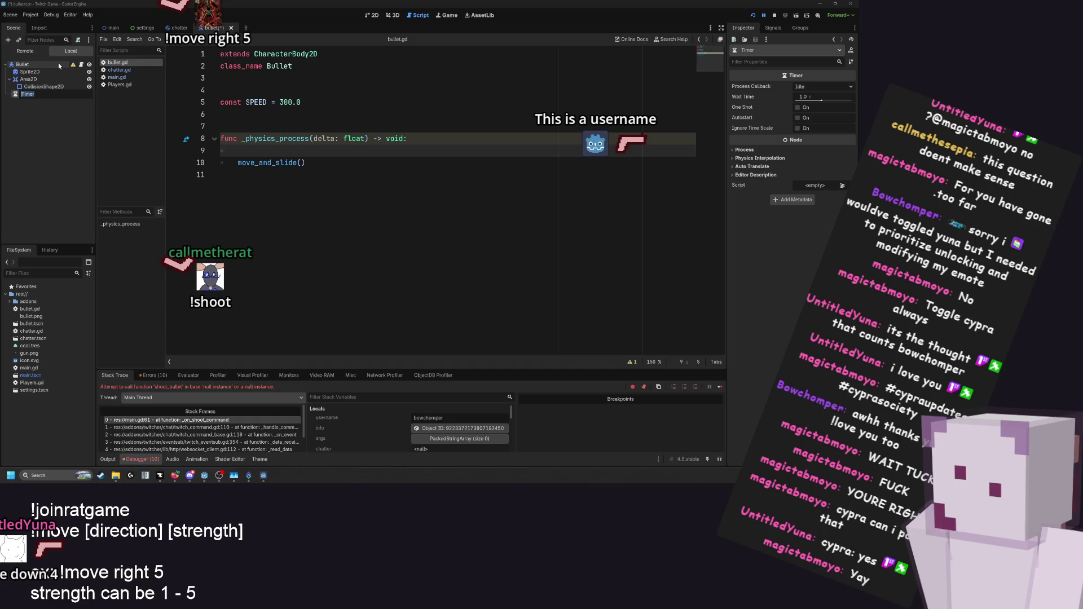
{"action": "type", "text": "Deat"}
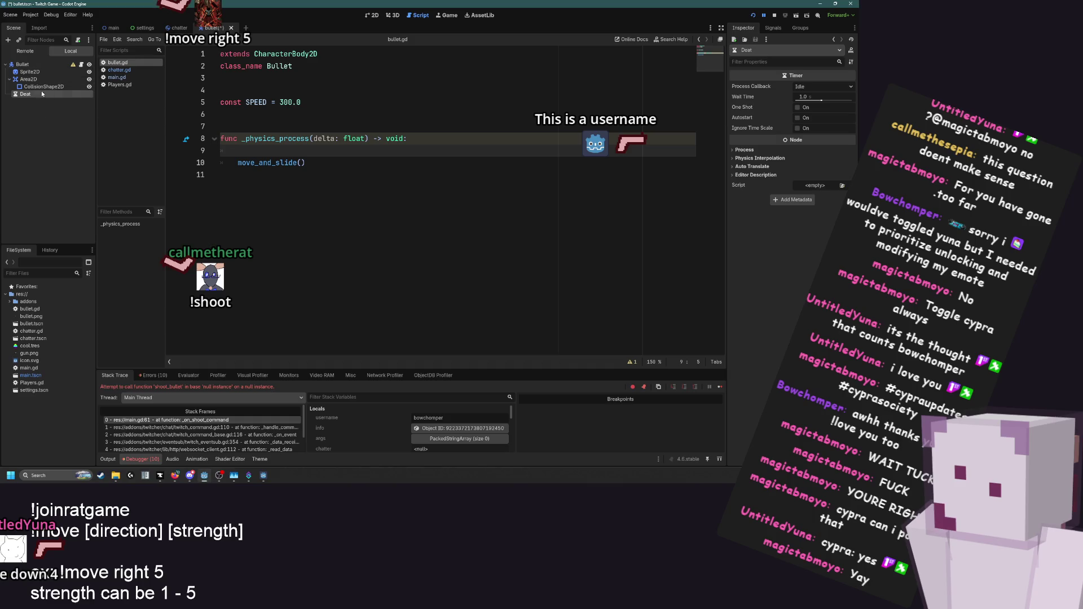
{"action": "type", "text": "h"}
{"action": "key", "text": "Return"}
Set the Death timer to Physics callback, 3-second wait time, One Shot and Autostart
{"action": "left_click", "coordinate": [821, 87]}
{"action": "left_click", "coordinate": [821, 98]}
{"action": "left_click", "coordinate": [817, 97]}
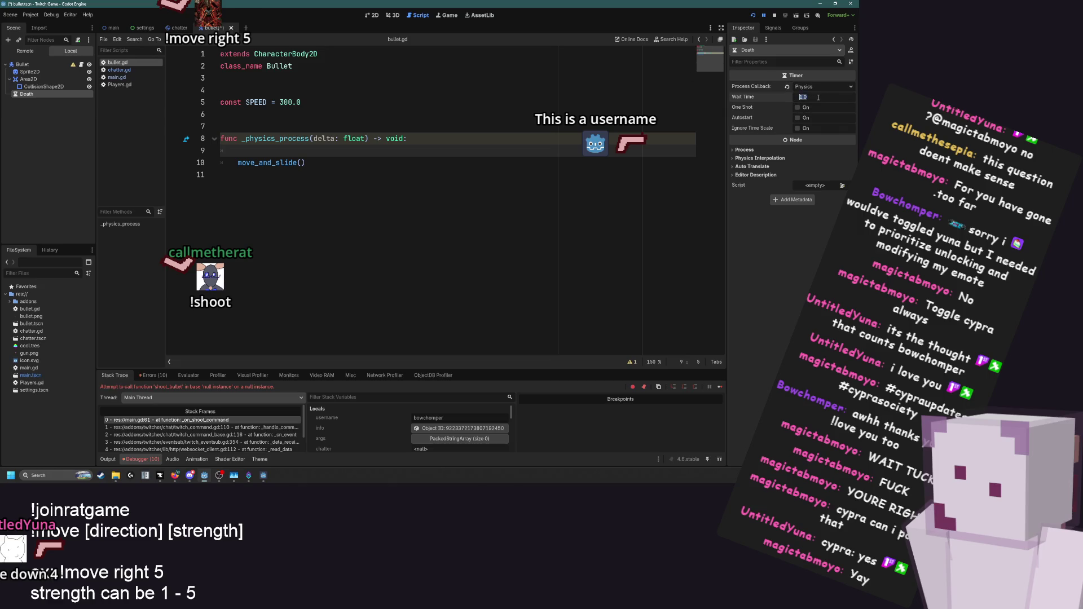
{"action": "type", "text": "3"}
{"action": "left_click", "coordinate": [797, 107]}
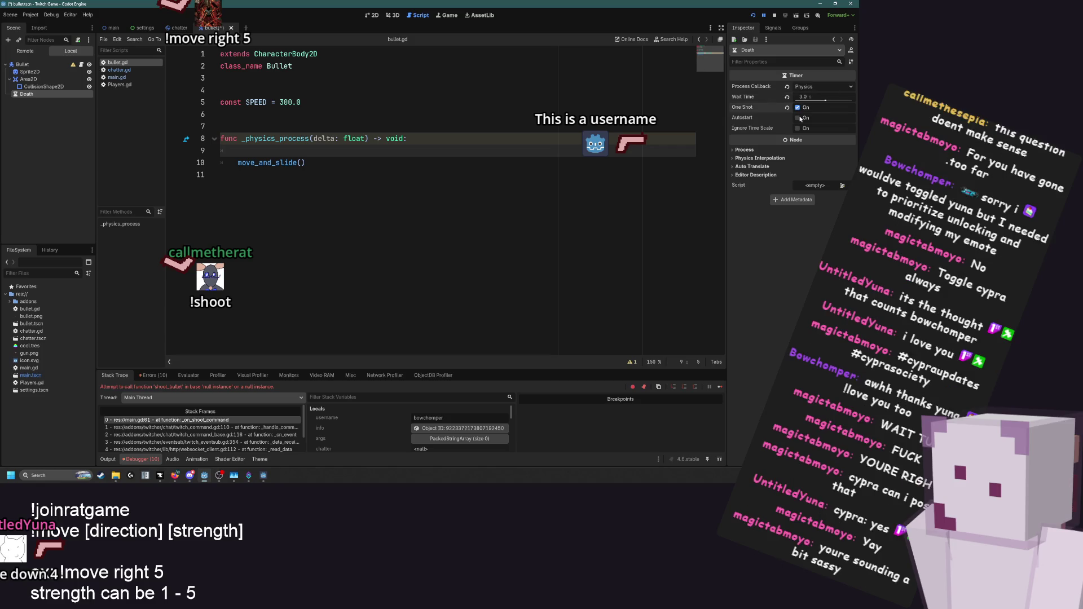
{"action": "left_click", "coordinate": [797, 118]}
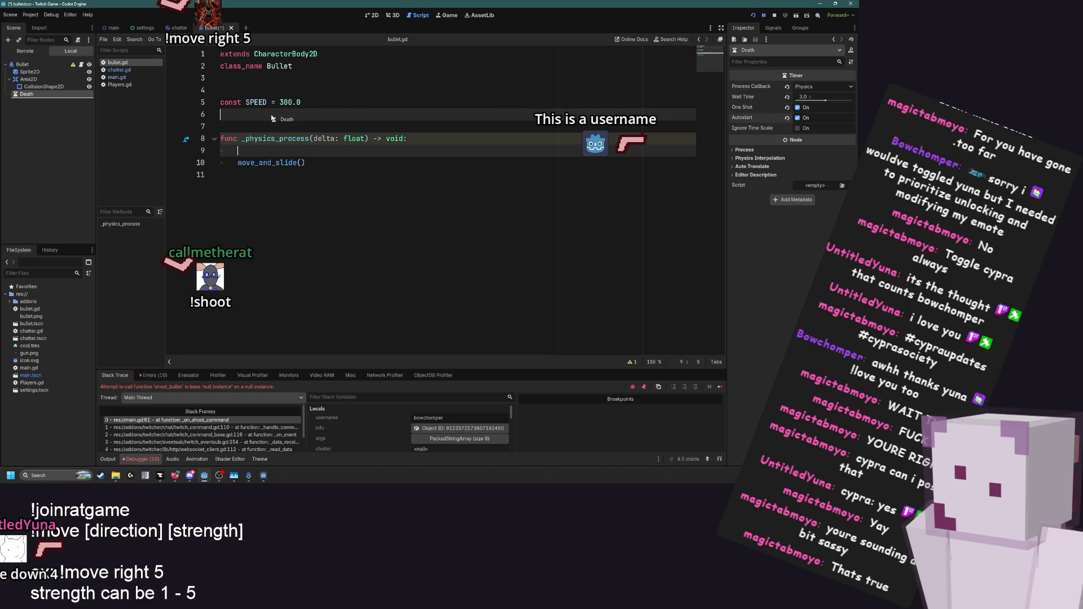
{"action": "left_click", "coordinate": [65, 101]}
{"action": "left_click", "coordinate": [66, 94]}
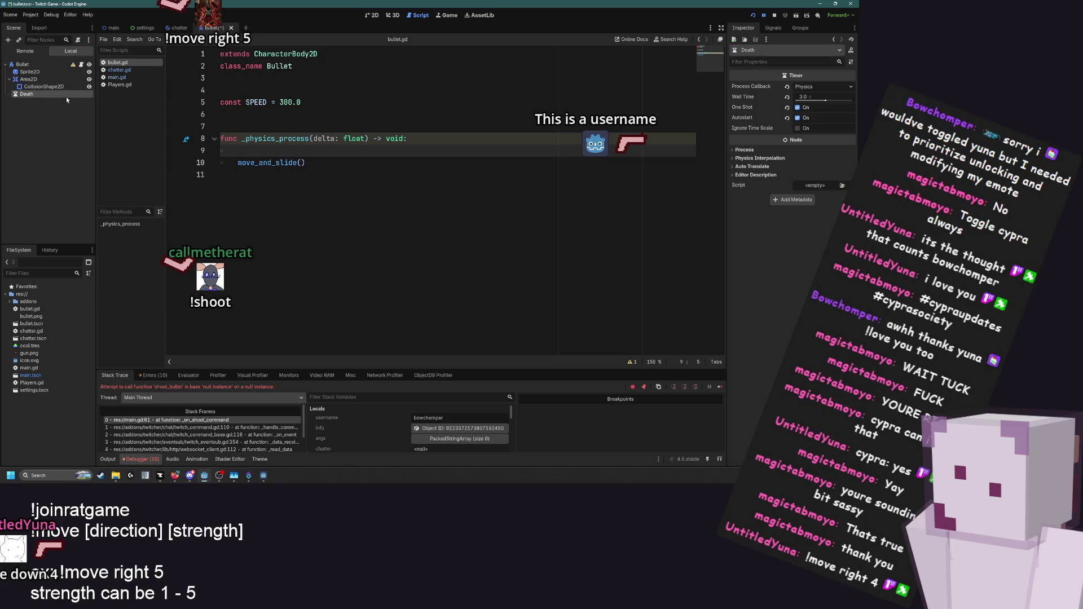
Connect the Death timer's timeout to _on_death_timeout calling queue_free(), and save bullet.gd
{"action": "left_click", "coordinate": [773, 28]}
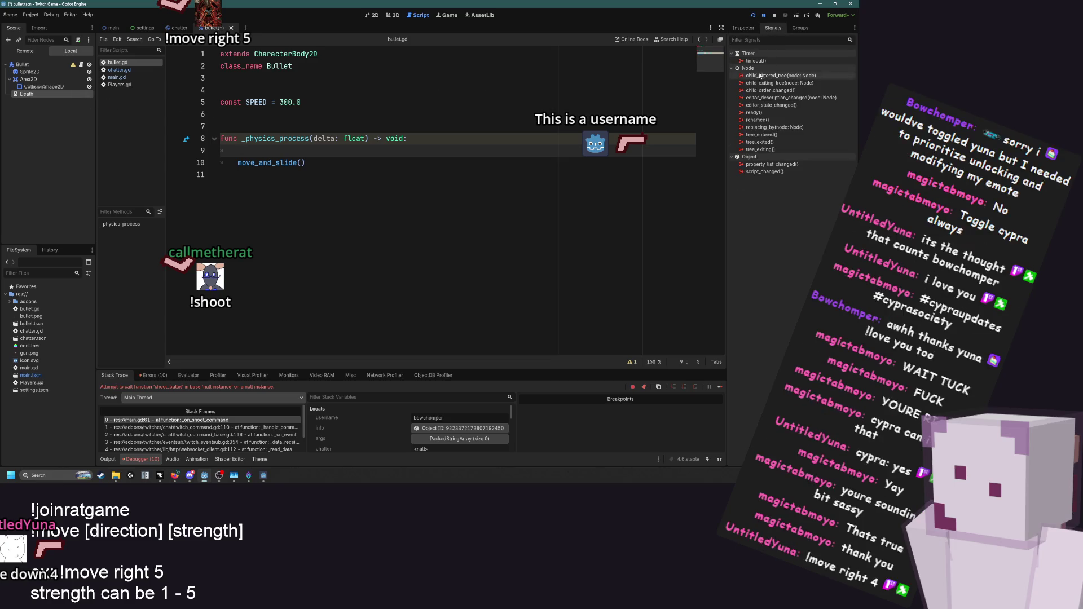
{"action": "double_click", "coordinate": [772, 61]}
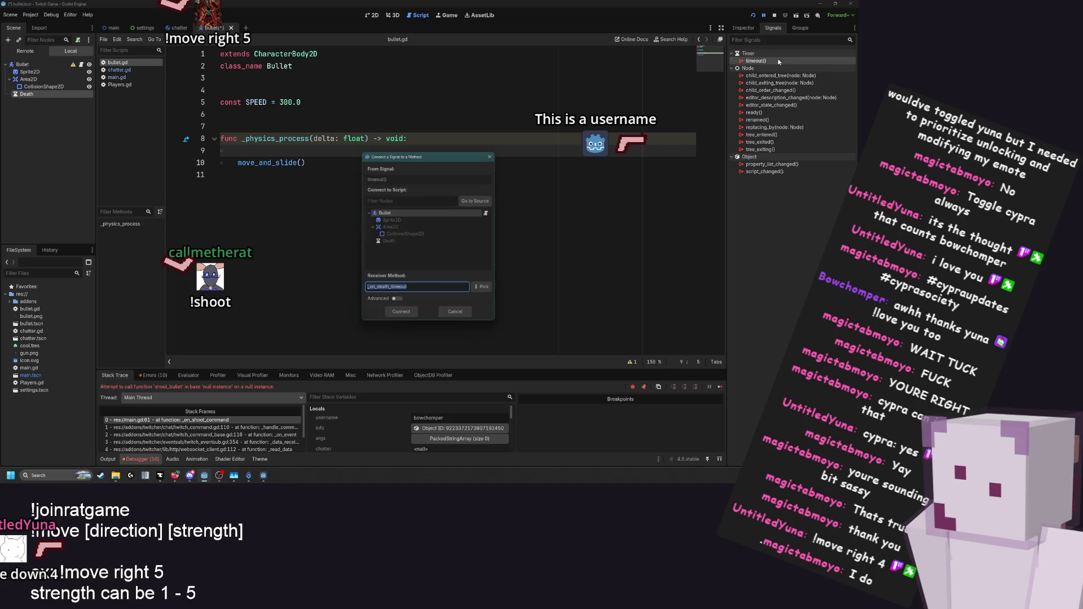
{"action": "left_click", "coordinate": [398, 317]}
{"action": "left_click_drag", "start_coordinate": [394, 212], "coordinate": [235, 216]}
{"action": "type", "text": "queue_redraw("}
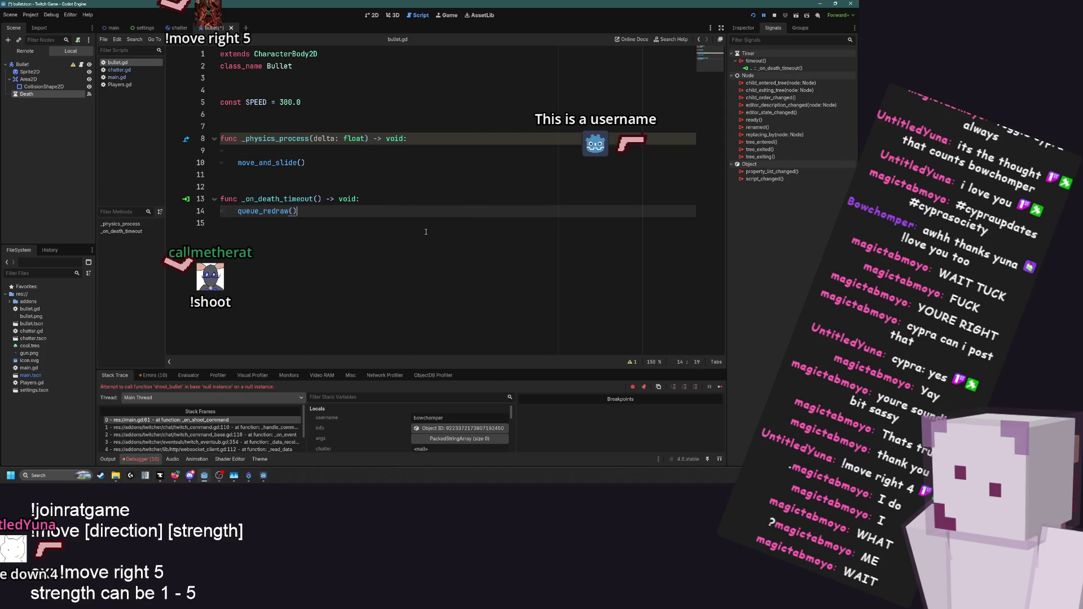
{"action": "key", "text": "Down"}
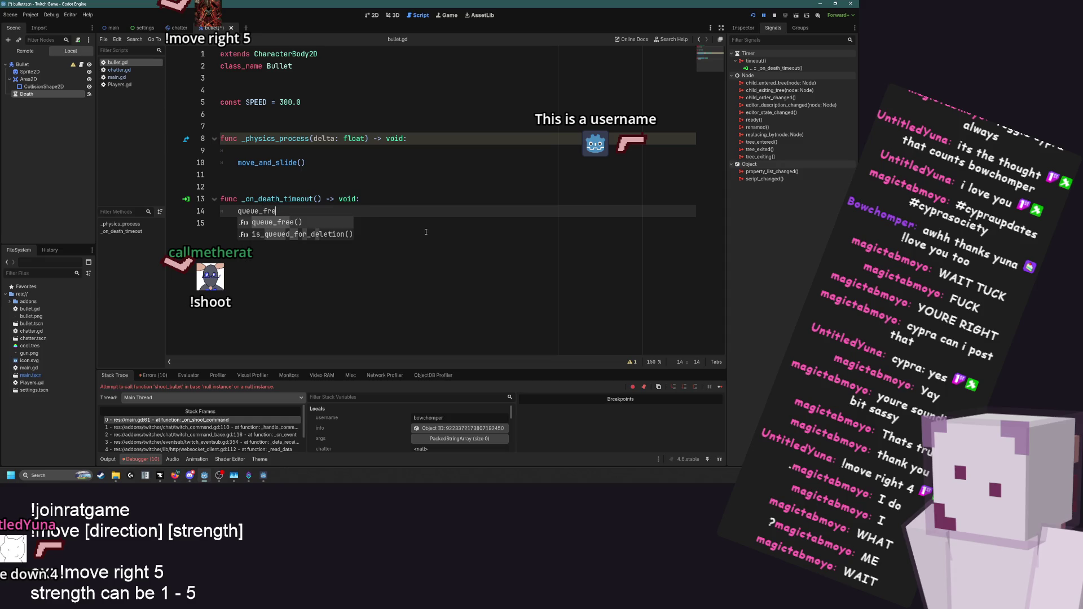
{"action": "key", "text": "Return"}
{"action": "key", "text": "ctrl+s"}
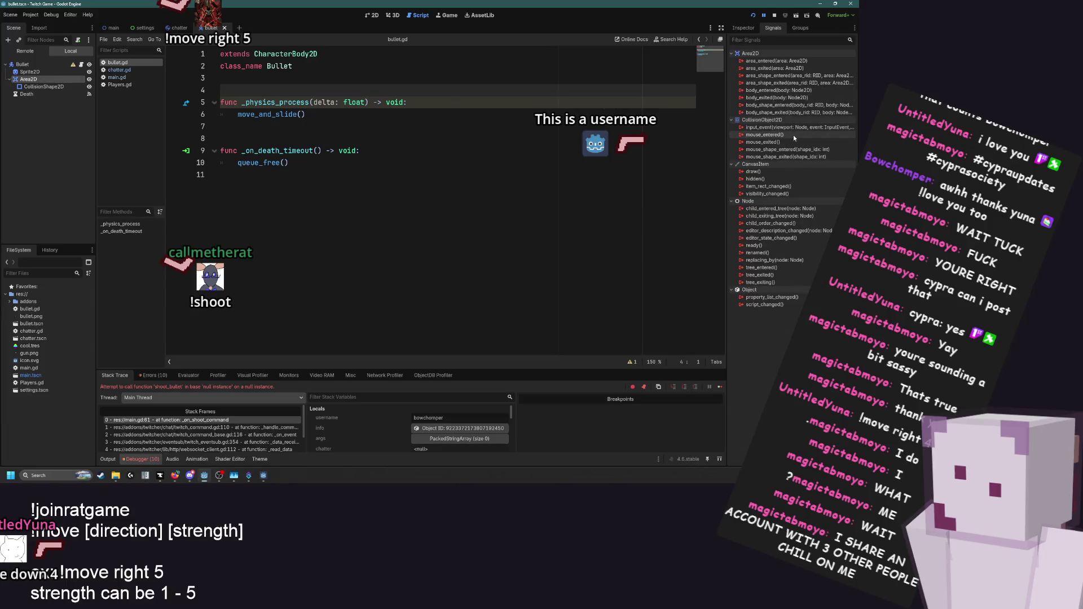
Connect Area2D's body_entered to _on_area_2d_body_entered and add an 'if body is RigidBody2D:' check
{"action": "mouse_move", "coordinate": [793, 134]}
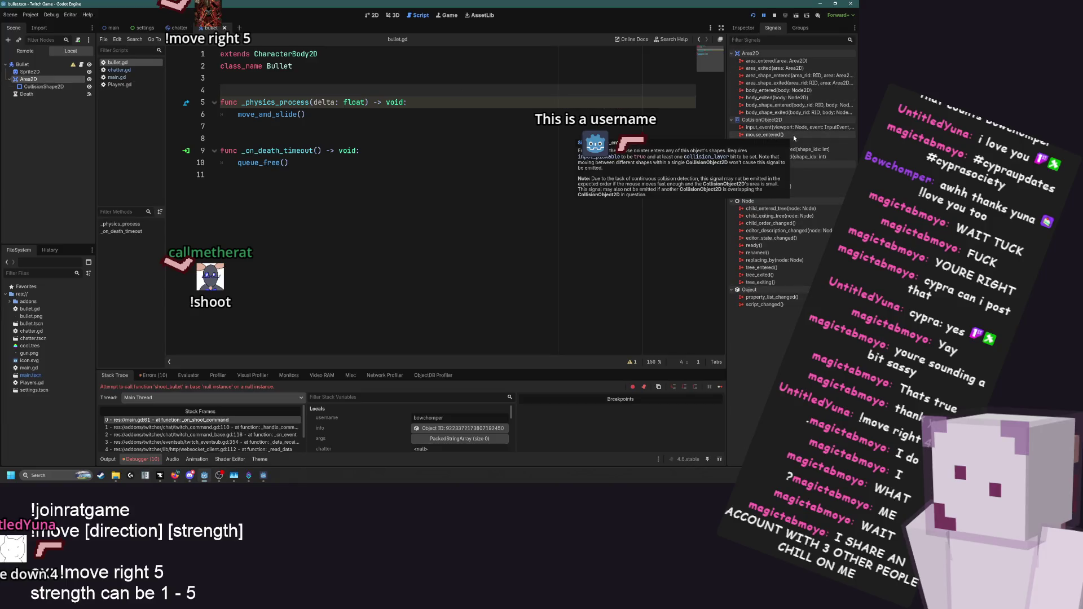
{"action": "double_click", "coordinate": [763, 89]}
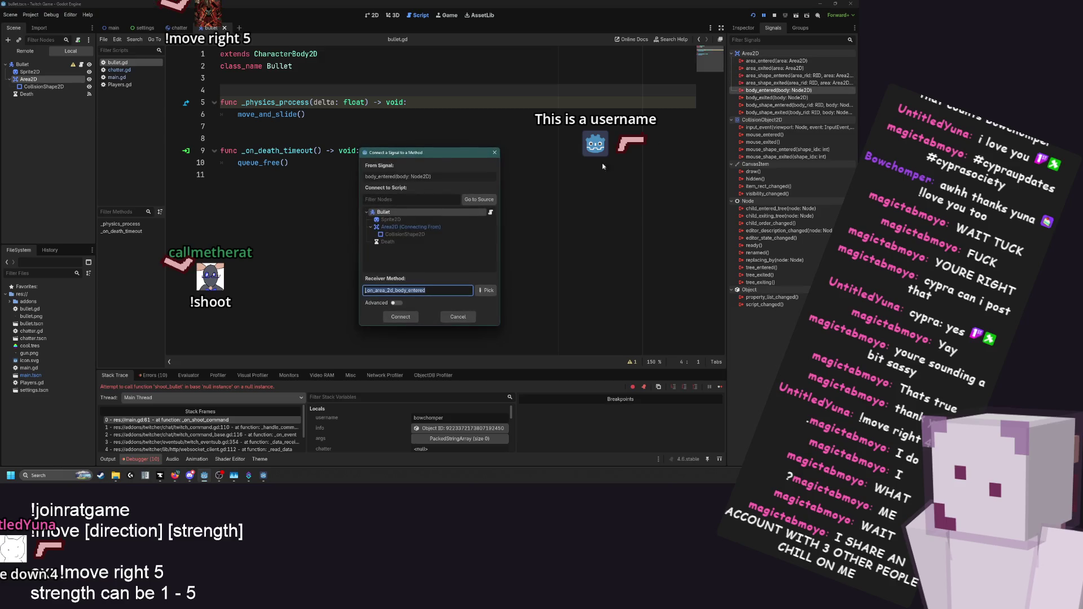
{"action": "left_click", "coordinate": [408, 316]}
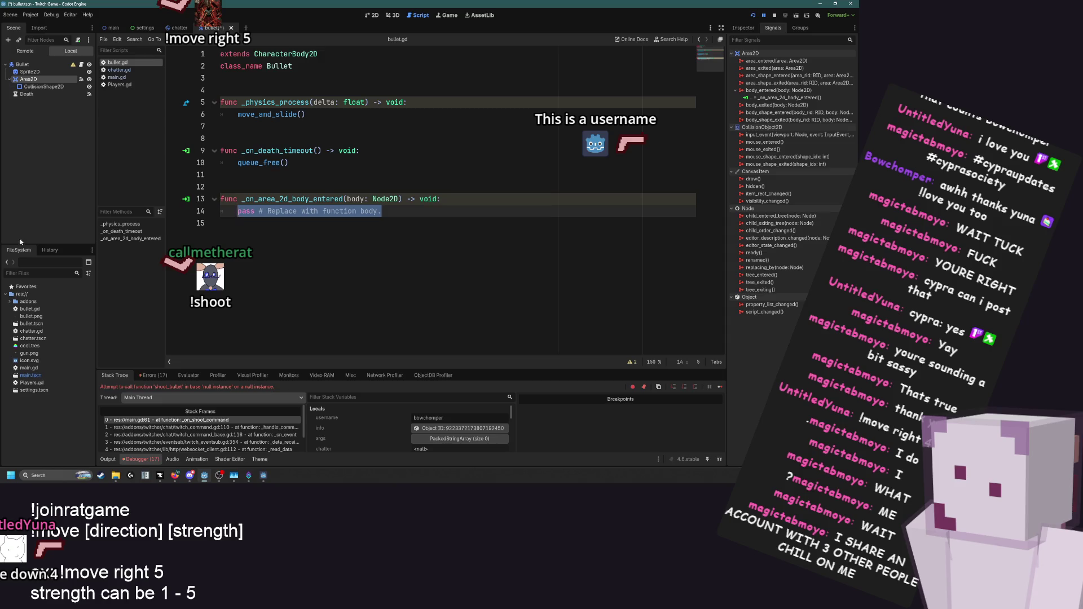
{"action": "type", "text": "body.appl"}
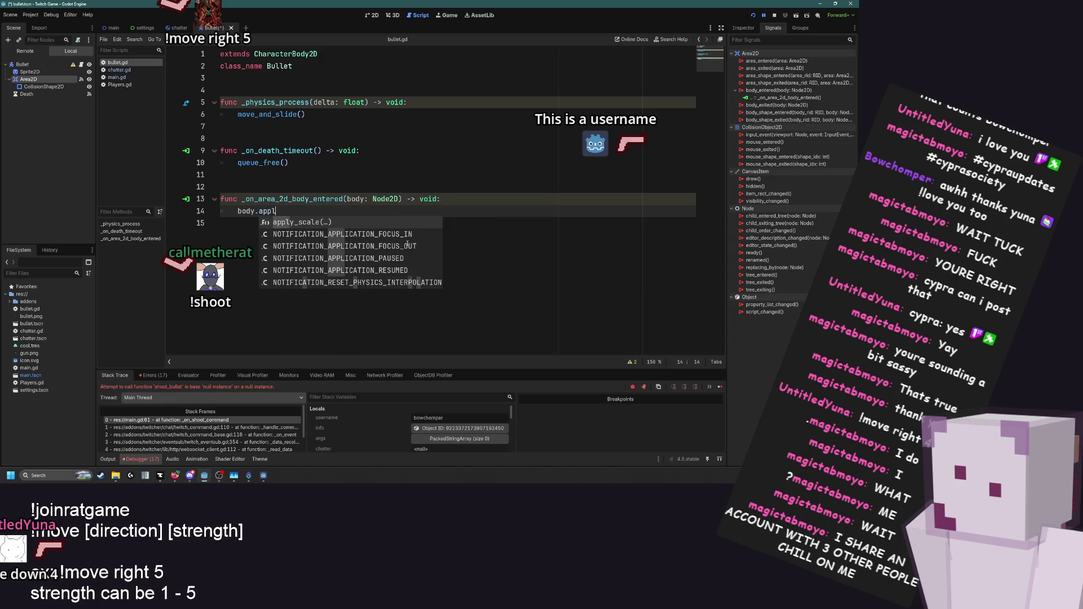
{"action": "key", "text": "BackSpace"}
{"action": "key", "text": "BackSpace"}
{"action": "key", "text": "Home"}
{"action": "type", "text": "if"}
{"action": "key", "text": "End"}
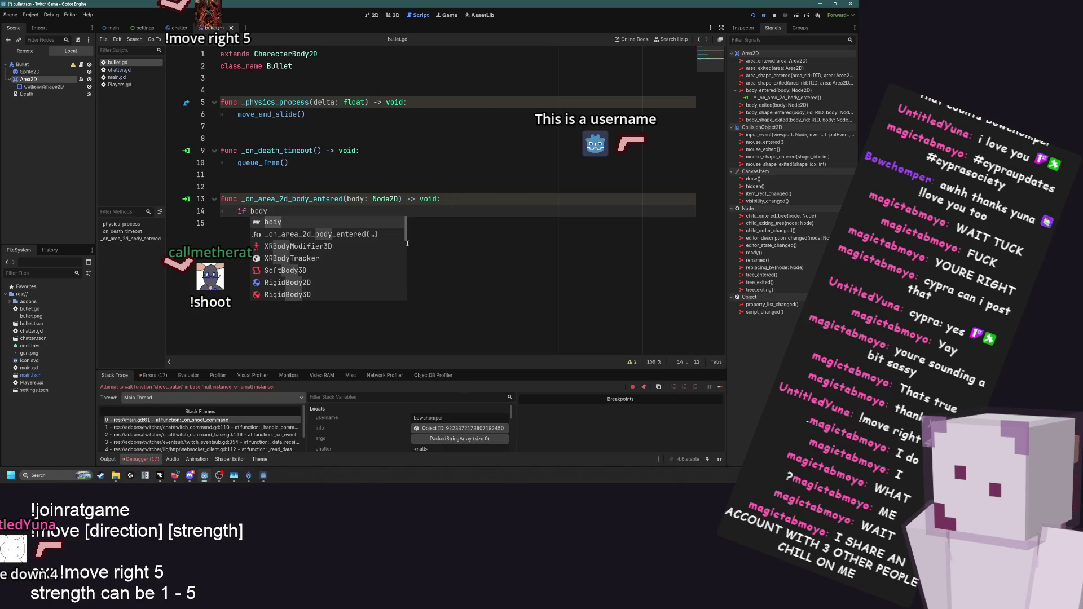
{"action": "type", "text": "is "}
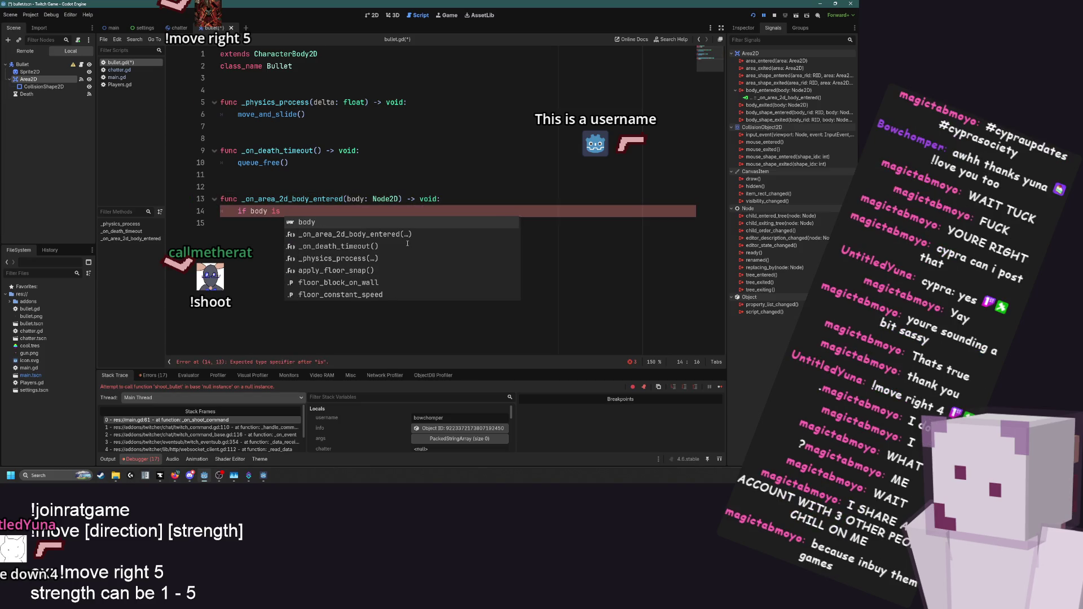
{"action": "type", "text": "Rigi"}
{"action": "key", "text": "Return"}
{"action": "type", "text": ":"}
{"action": "key", "text": "Return"}
Apply central impulse global_position.direction_to(body.global_position) * 100 to the body, then save
{"action": "type", "text": "body.appl"}
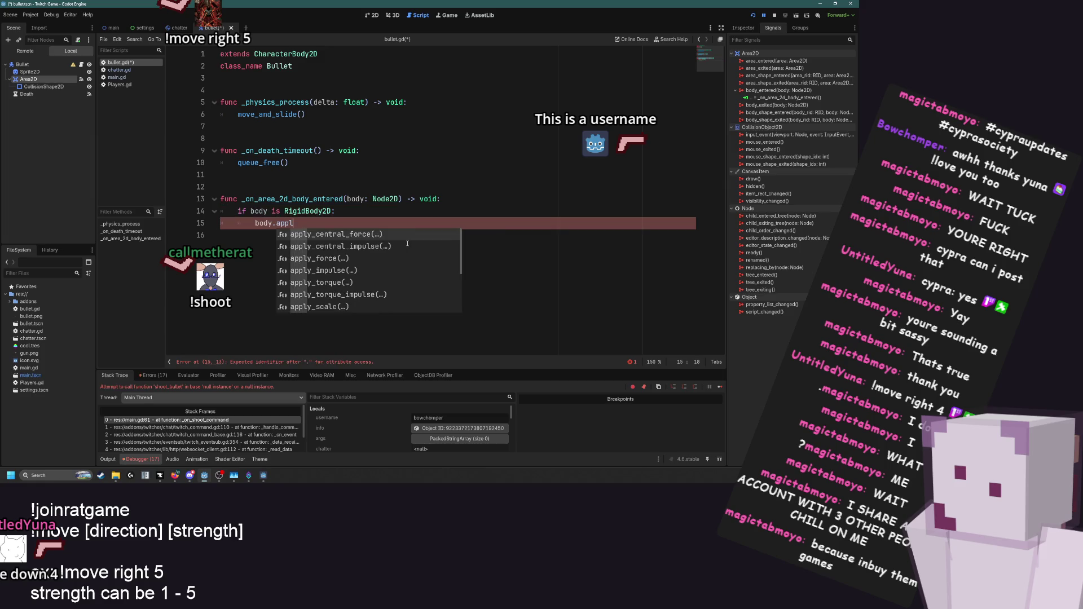
{"action": "key", "text": "Down"}
{"action": "key", "text": "Return"}
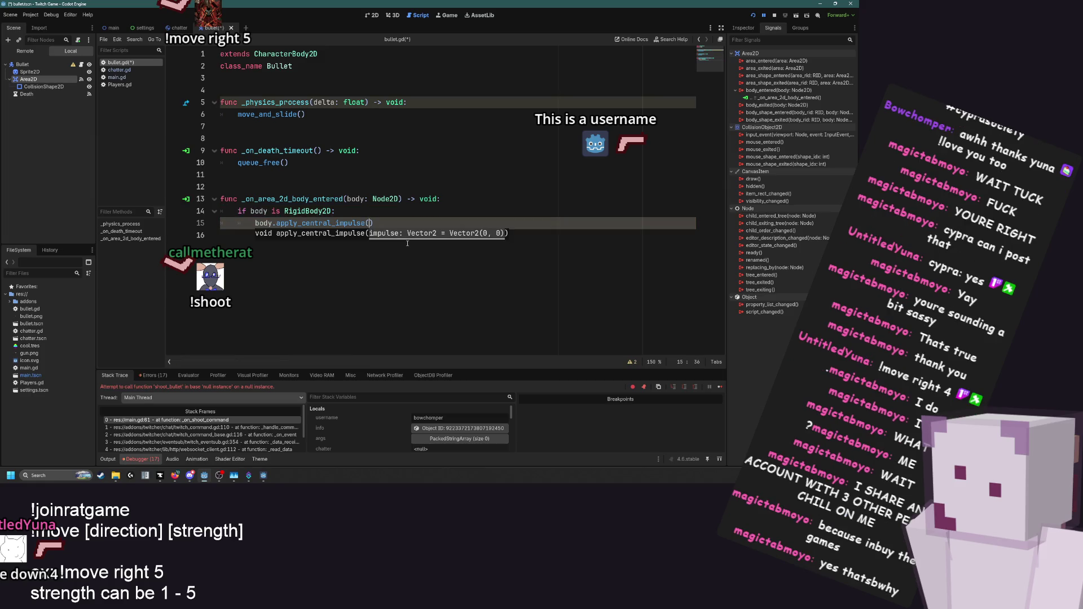
{"action": "type", "text": "global_position.d"}
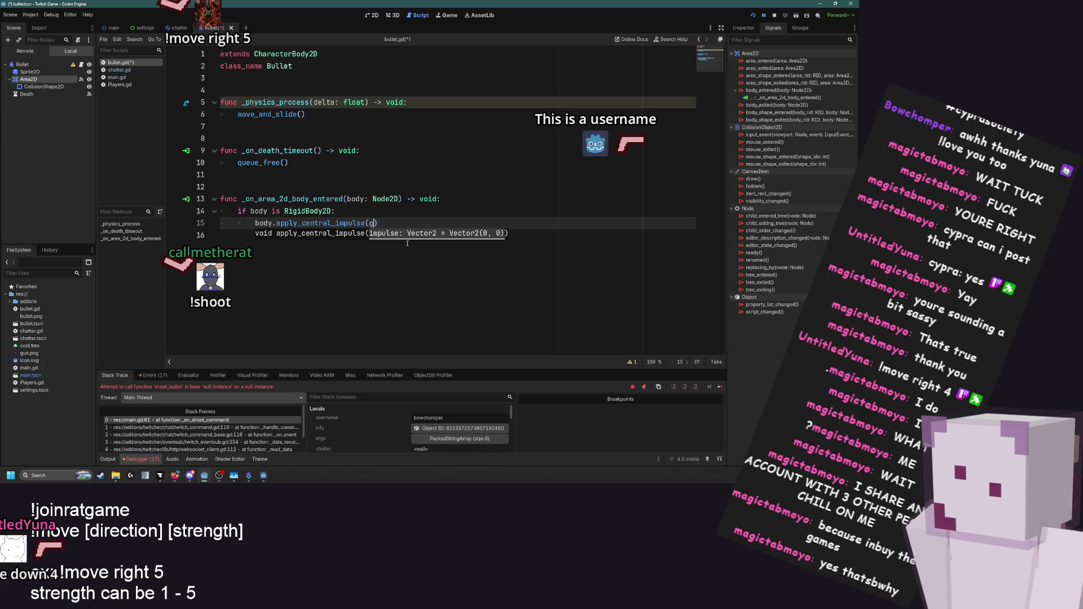
{"action": "type", "text": "i"}
{"action": "key", "text": "Return"}
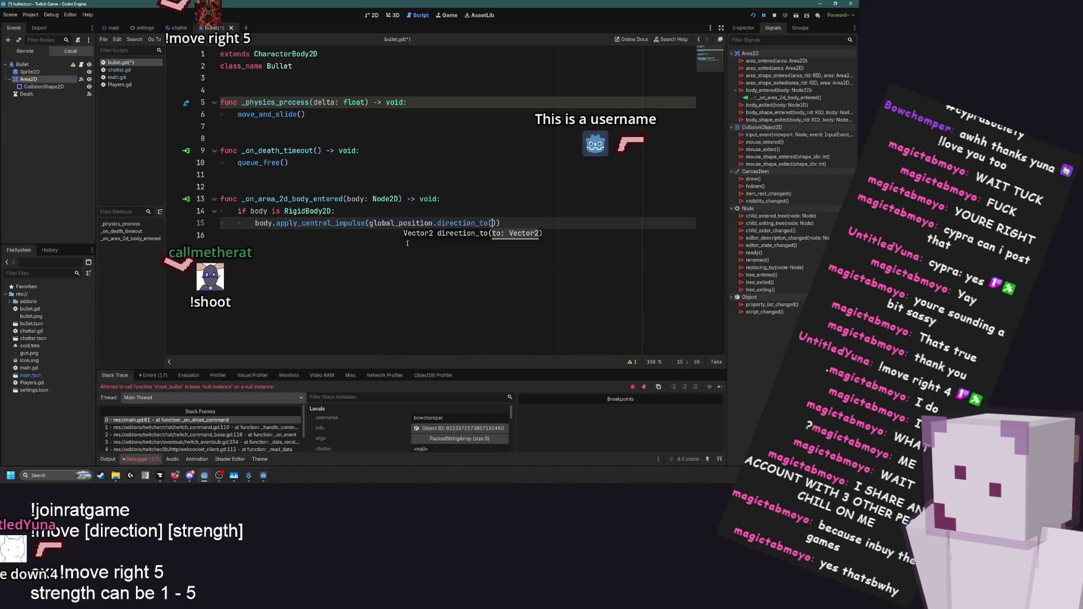
{"action": "type", "text": "body.gl"}
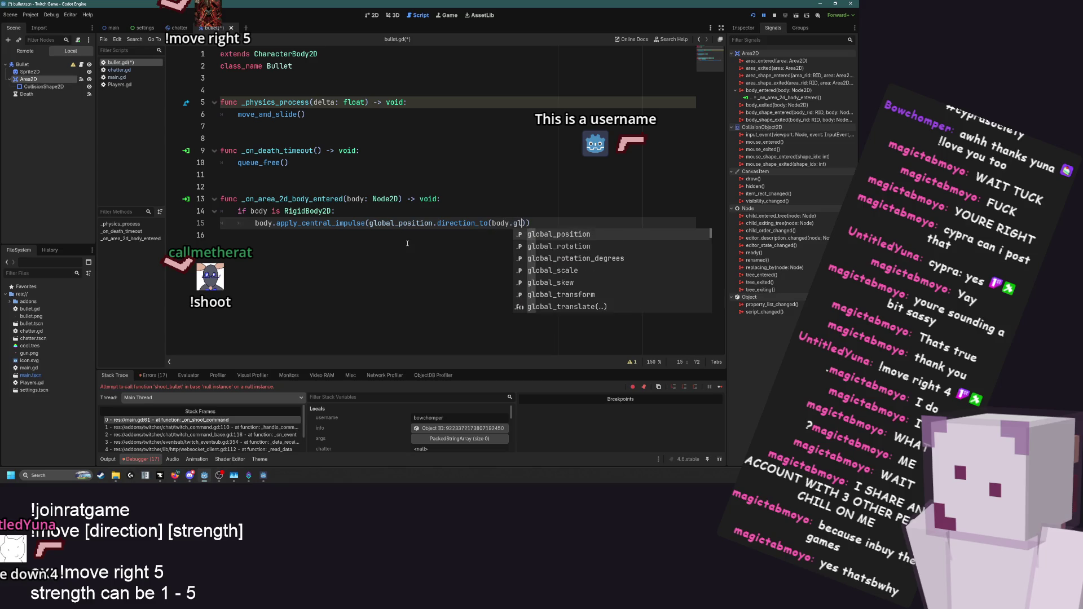
{"action": "key", "text": "Return"}
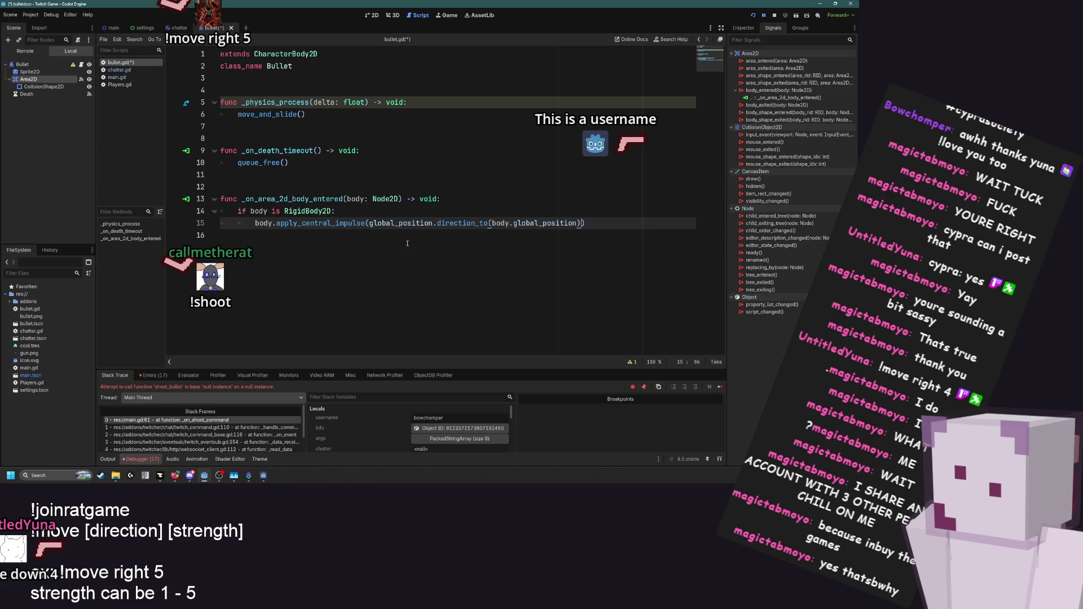
{"action": "type", "text": "* 100"}
{"action": "key", "text": "ctrl+s"}
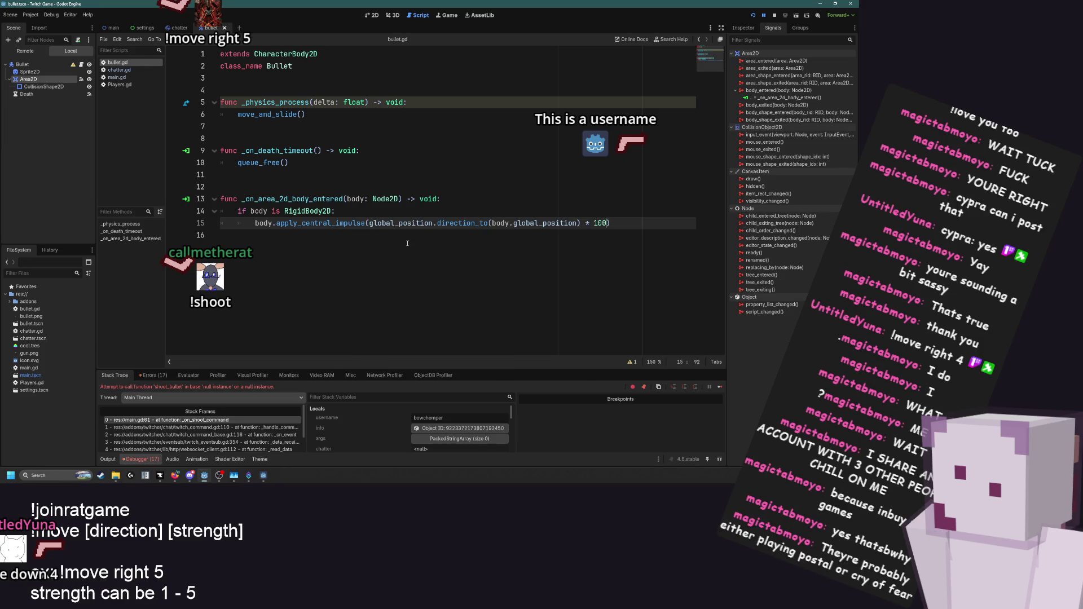
Cycle through the scripts to chatter.gd and go to the end of the bullet velocity line
{"action": "left_click", "coordinate": [123, 84]}
{"action": "left_click", "coordinate": [125, 77]}
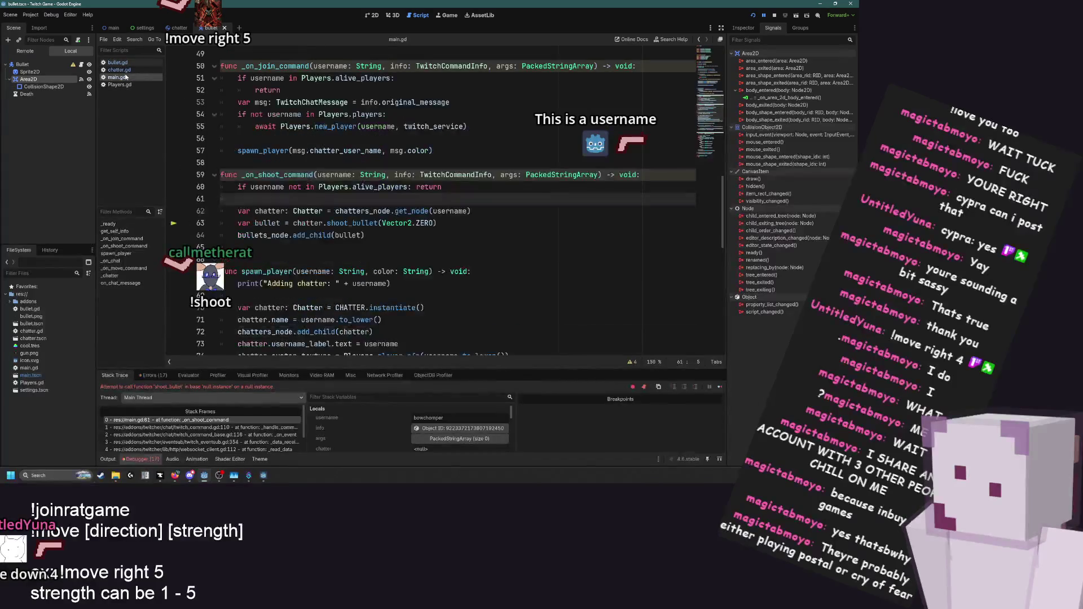
{"action": "left_click", "coordinate": [128, 70]}
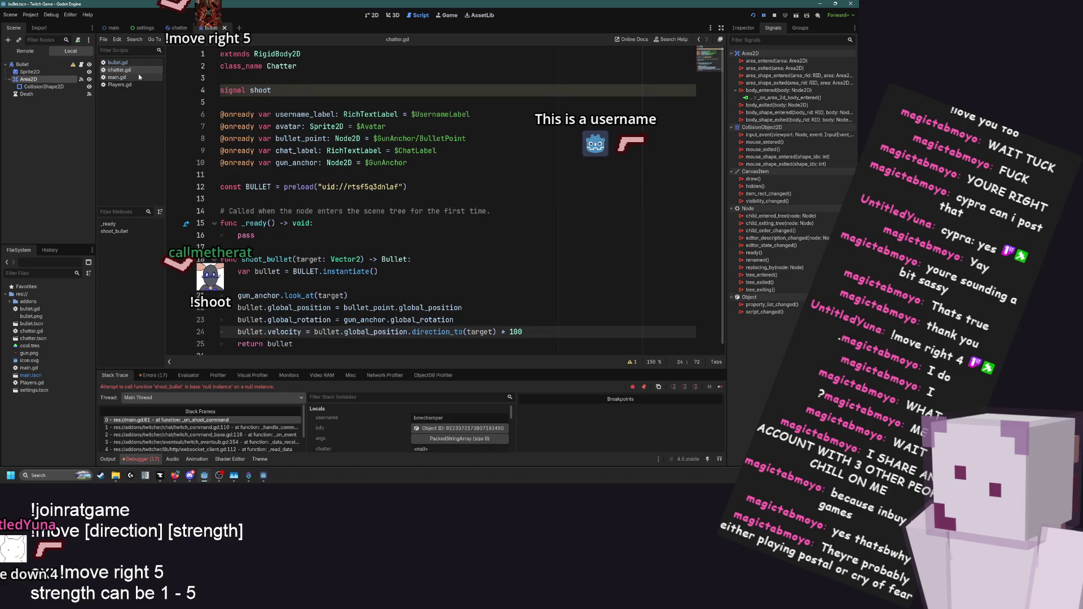
{"action": "left_click", "coordinate": [139, 76]}
{"action": "left_click", "coordinate": [130, 64]}
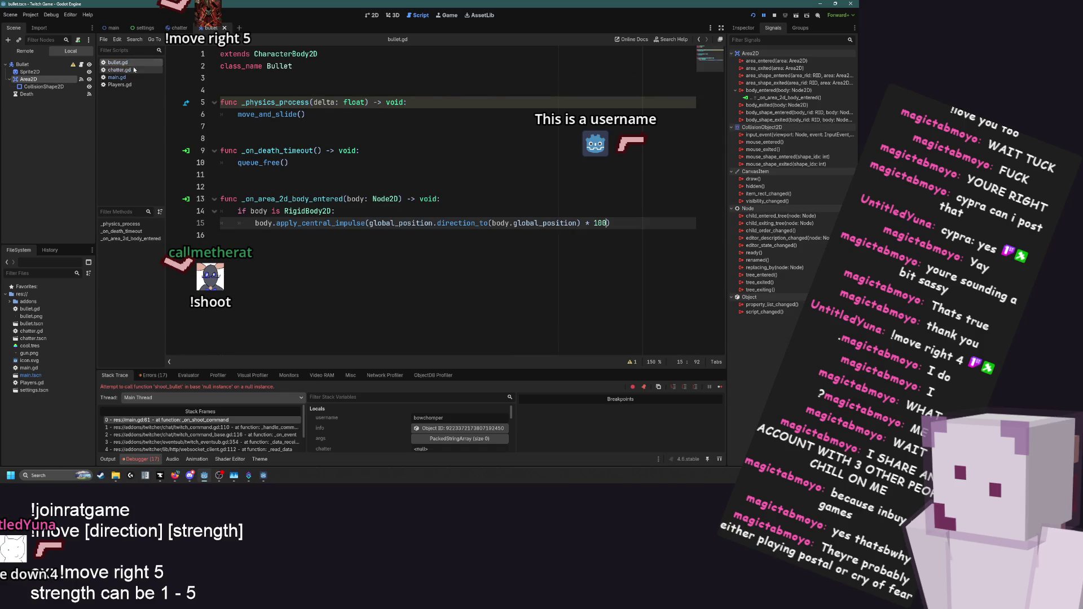
{"action": "left_click", "coordinate": [133, 69]}
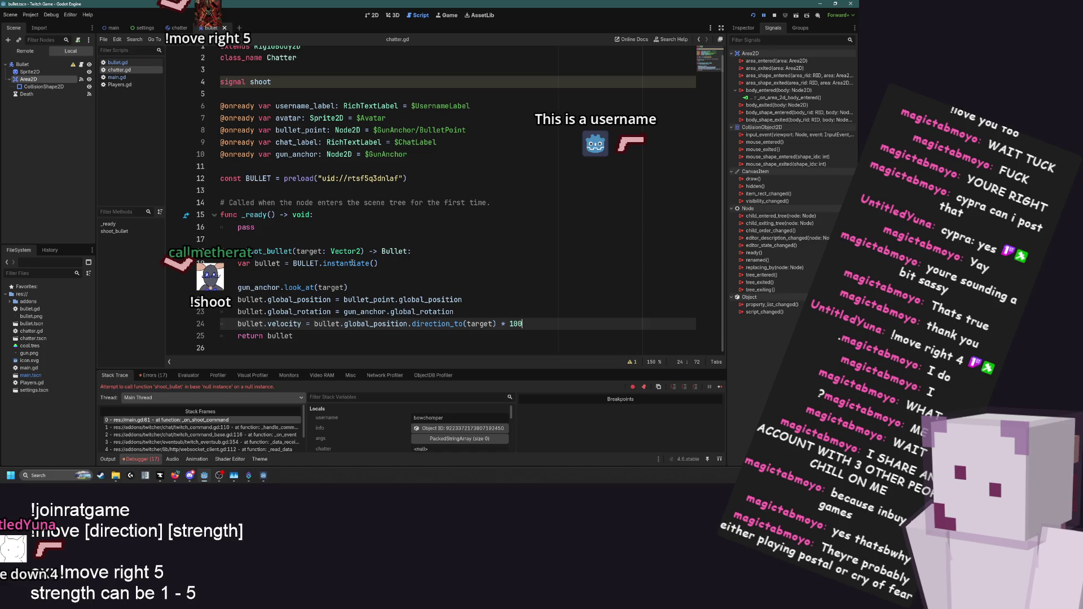
{"action": "left_click", "coordinate": [365, 324]}
{"action": "left_click", "coordinate": [564, 325]}
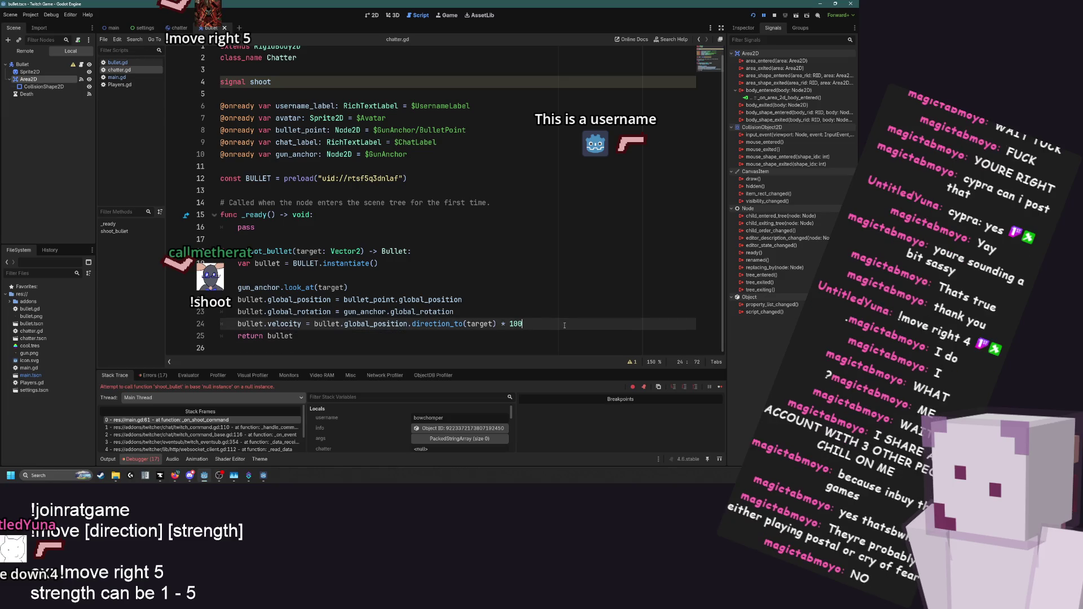
Add a _process override above shoot_bullet in chatter.gd
{"action": "left_click", "coordinate": [290, 241]}
{"action": "key", "text": "Return"}
{"action": "key", "text": "Return"}
{"action": "key", "text": "Up"}
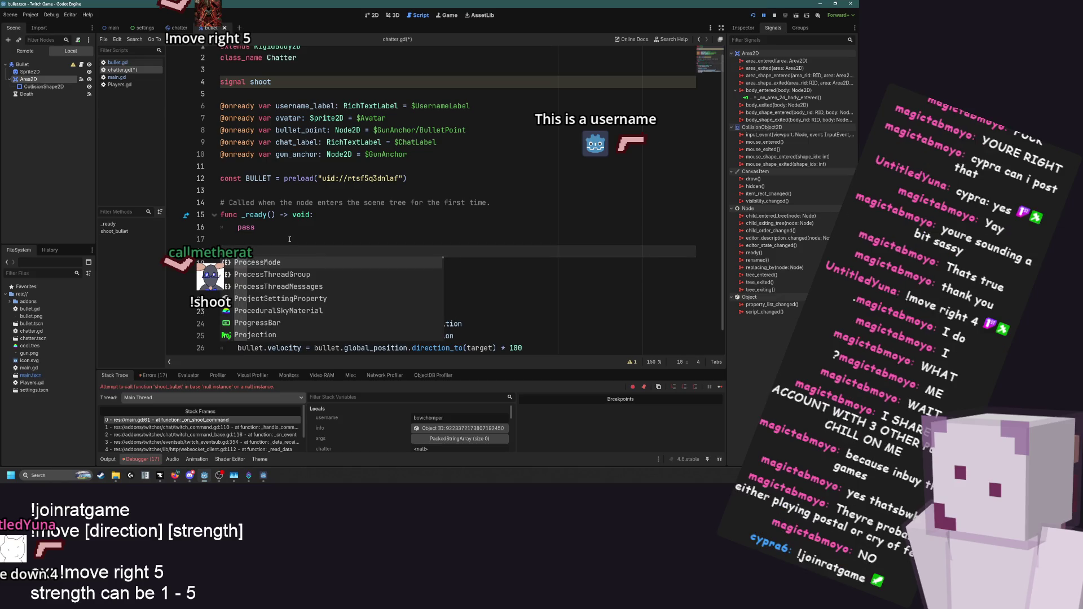
{"action": "key", "text": "BackSpace"}
{"action": "type", "text": "_p"}
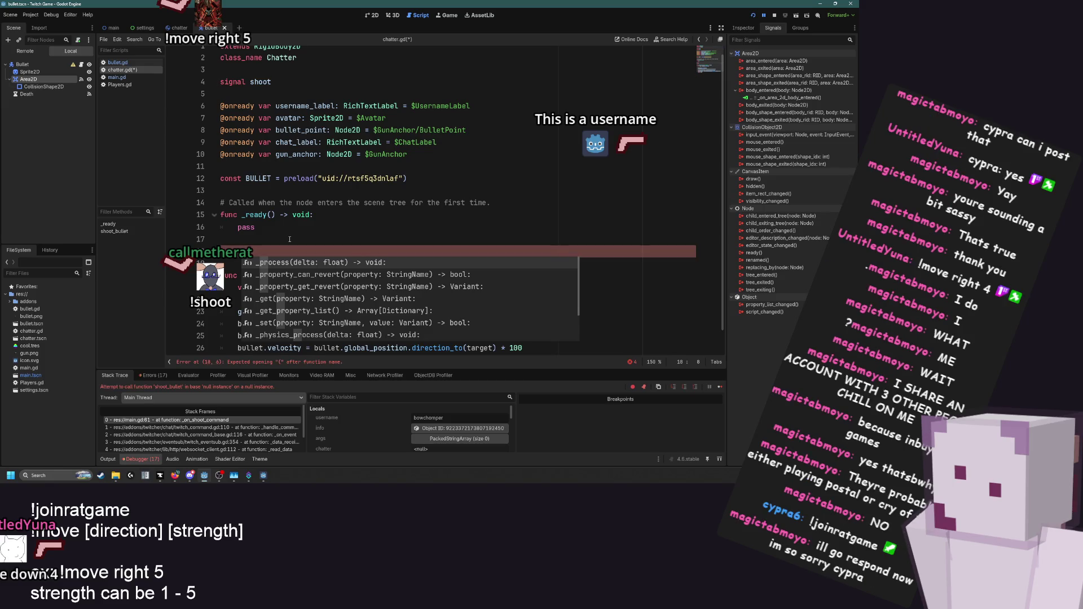
{"action": "key", "text": "Return"}
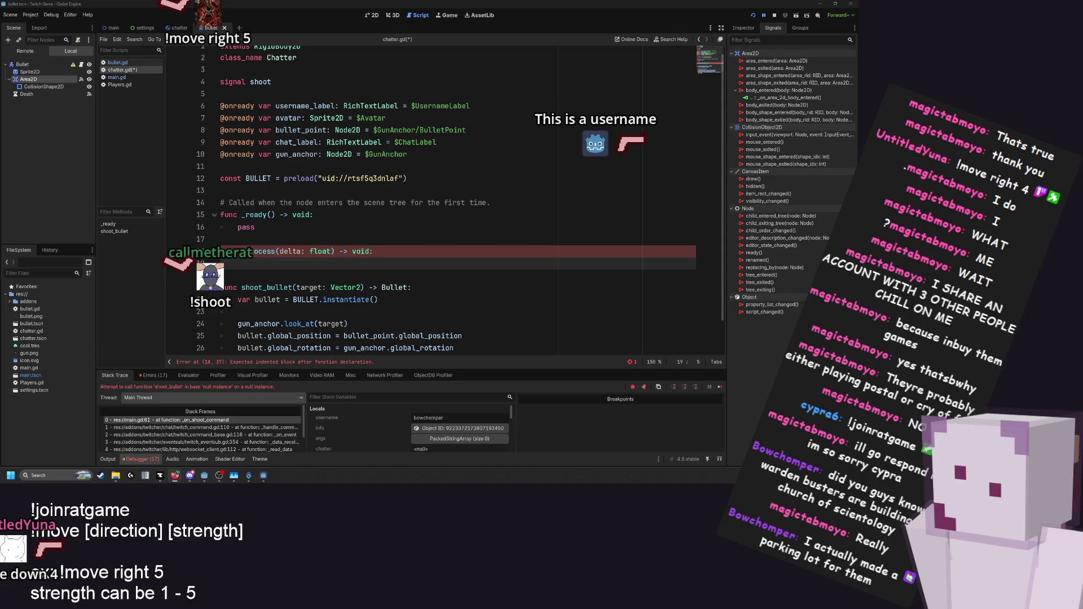
{"action": "left_click", "coordinate": [302, 267]}
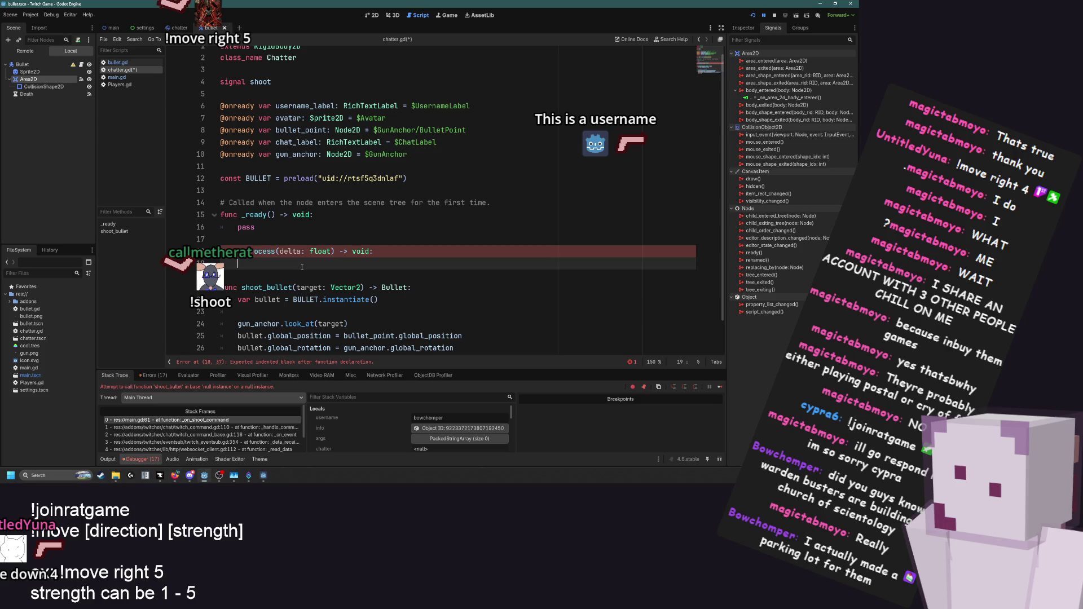
When linear_velocity.length() > 0, make gun_anchor look_at global_position + linear_velocity; save
{"action": "type", "text": "if linear_velocity."}
{"action": "type", "text": "len"}
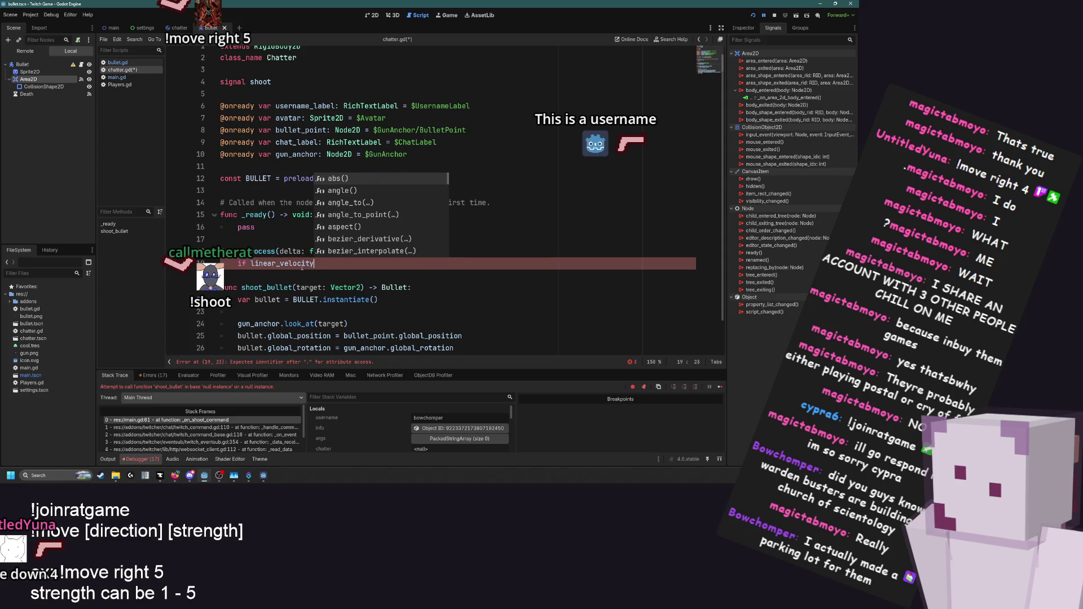
{"action": "key", "text": "Return"}
{"action": "type", "text": "0:"}
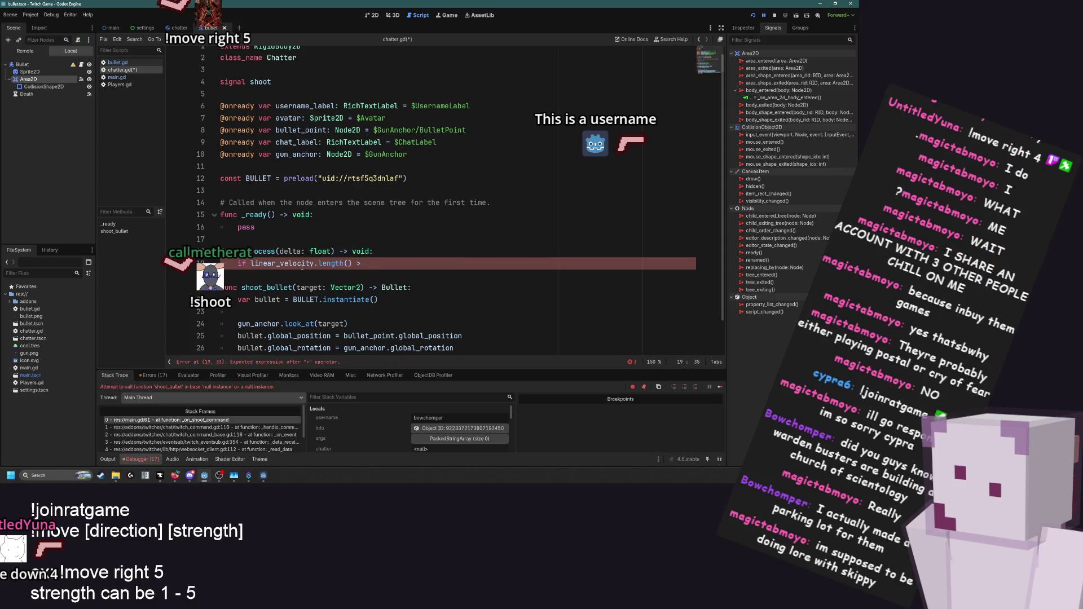
{"action": "key", "text": "Return"}
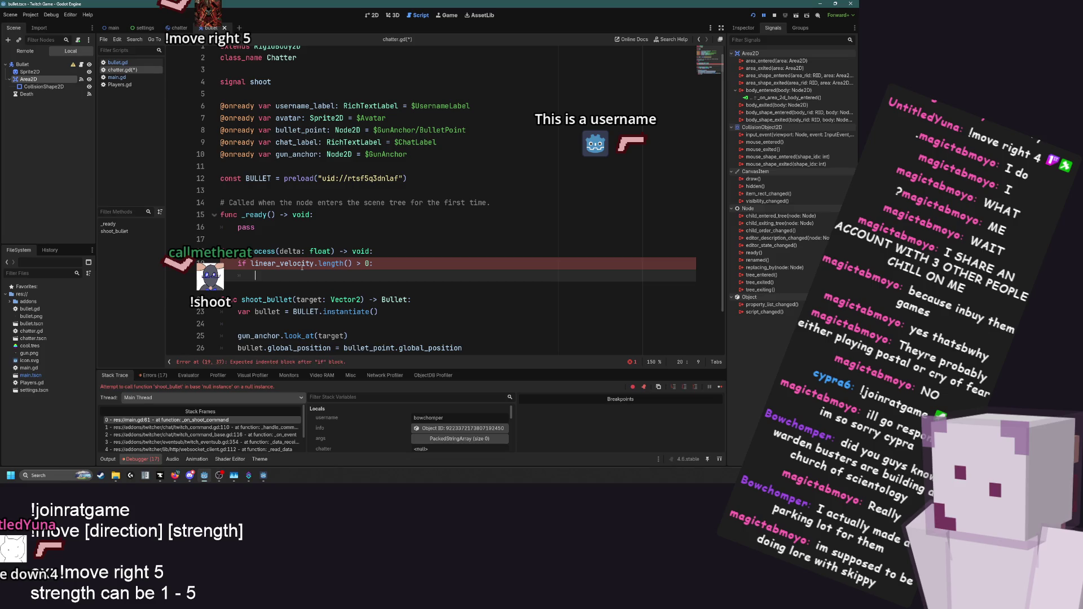
{"action": "type", "text": "gun_anchor.lo"}
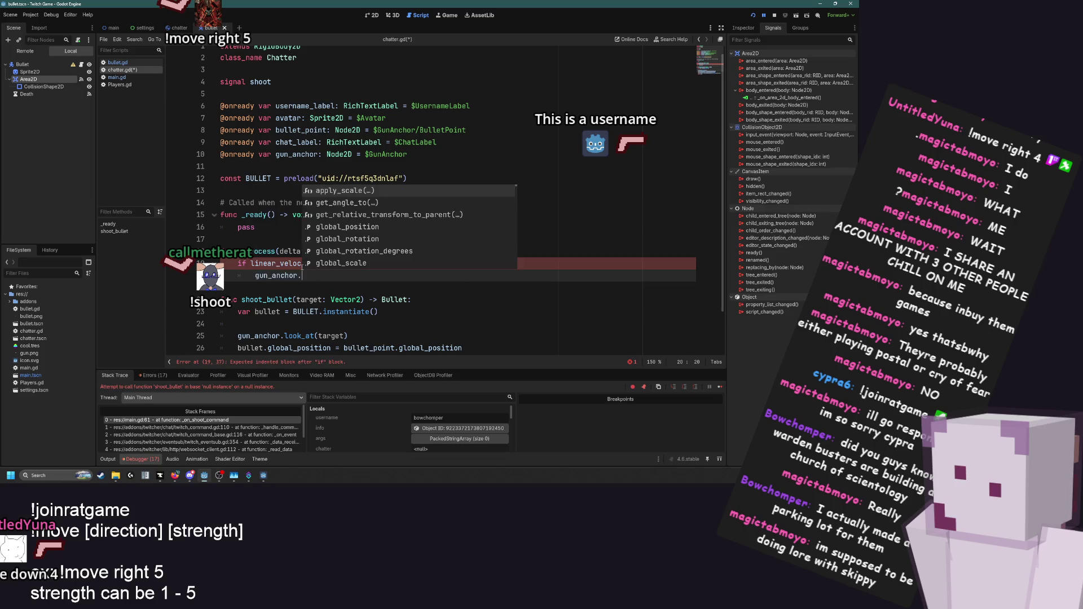
{"action": "key", "text": "Return"}
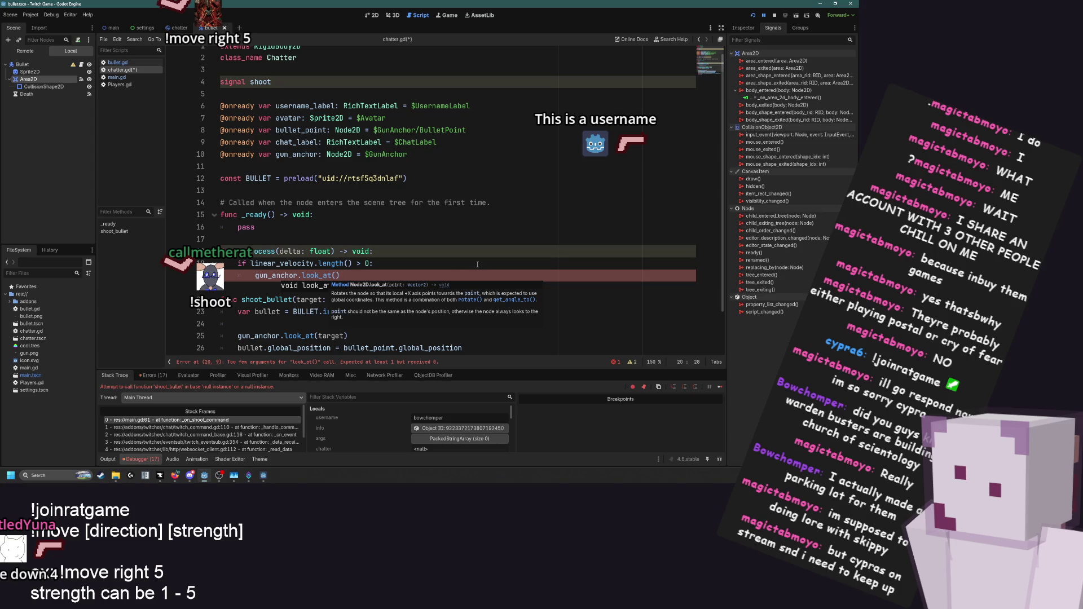
{"action": "type", "text": "global_position"}
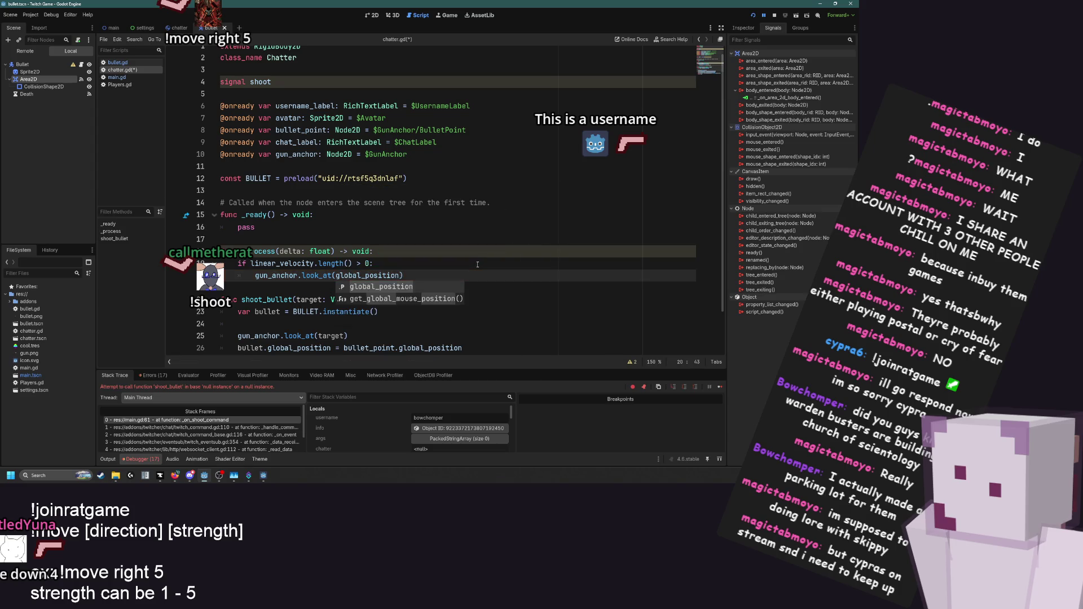
{"action": "type", "text": " + "}
{"action": "type", "text": "linea"}
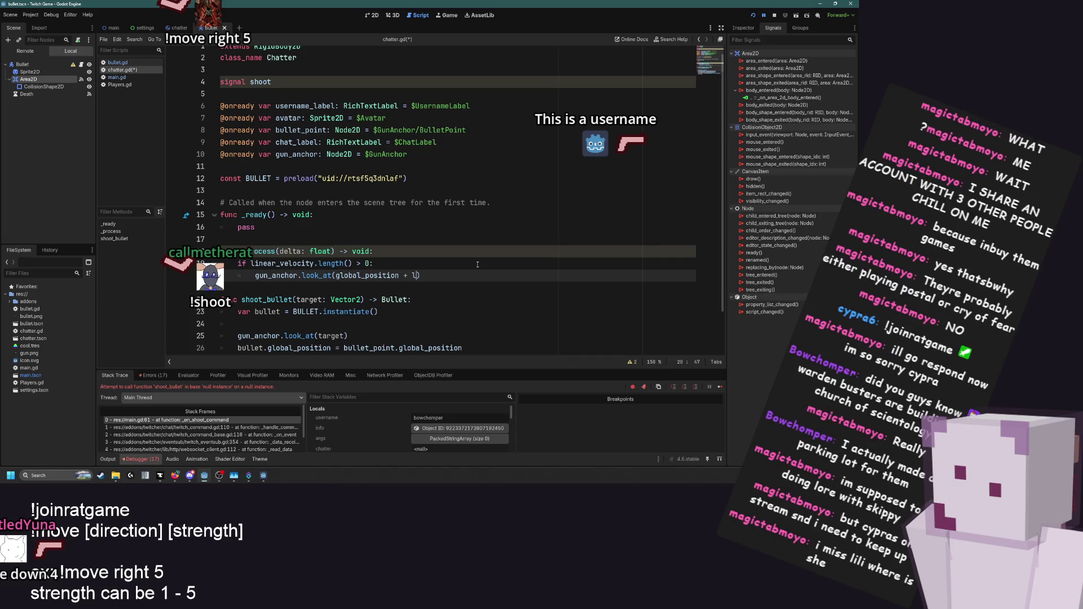
{"action": "key", "text": "Down"}
{"action": "key", "text": "Down"}
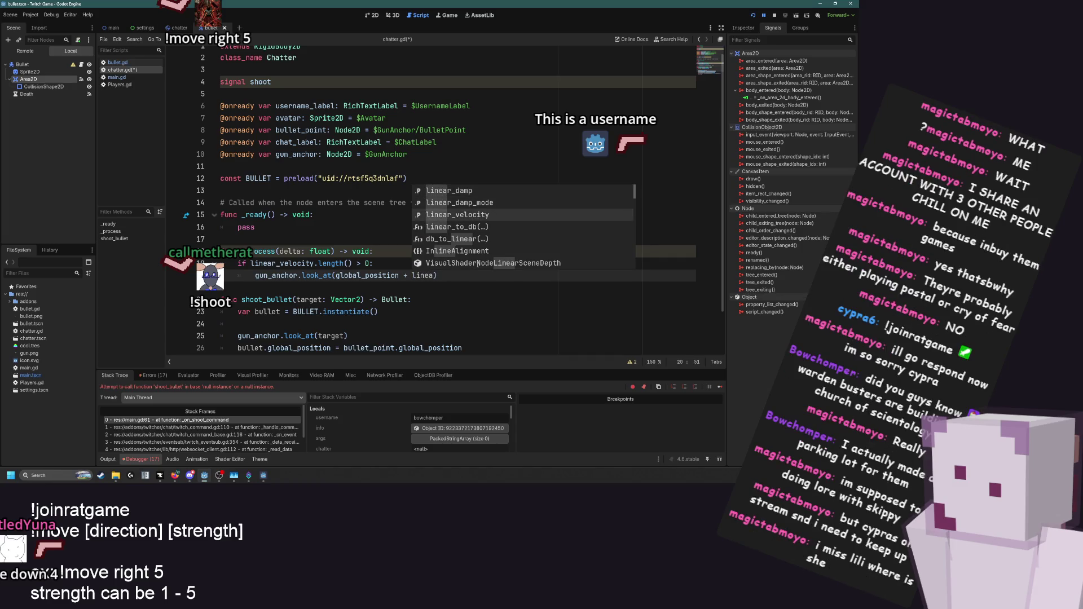
{"action": "key", "text": "Return"}
{"action": "key", "text": "ctrl+s"}
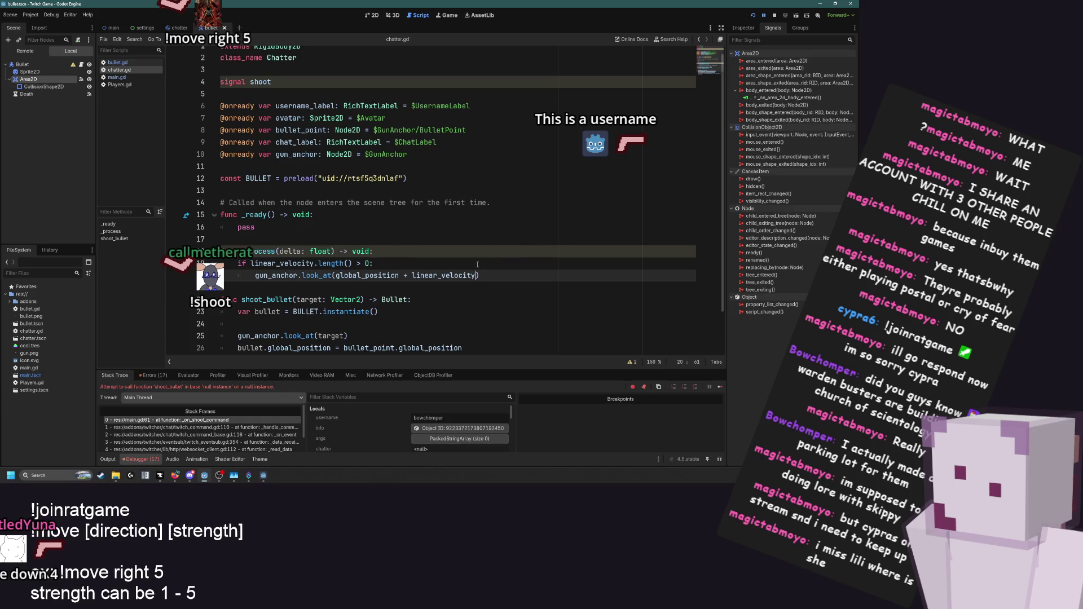
{"action": "key", "text": "End"}
{"action": "scroll", "coordinate": [477, 264], "scroll_direction": "down", "scroll_amount": 2}
{"action": "left_click", "coordinate": [454, 275]}
{"action": "key", "text": "Down"}
{"action": "key", "text": "End"}
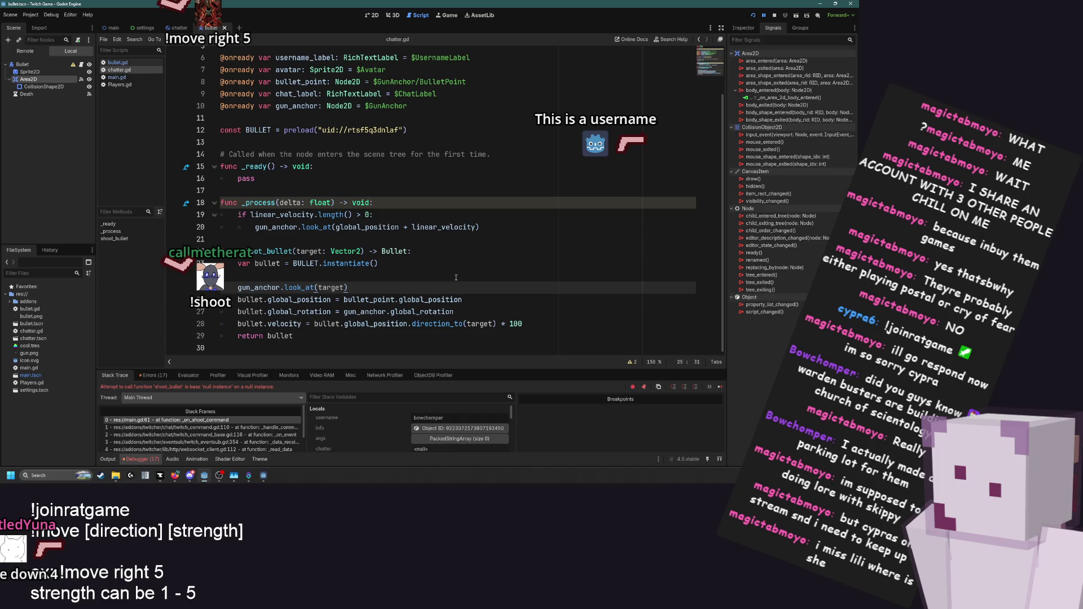
{"action": "key", "text": "Up"}
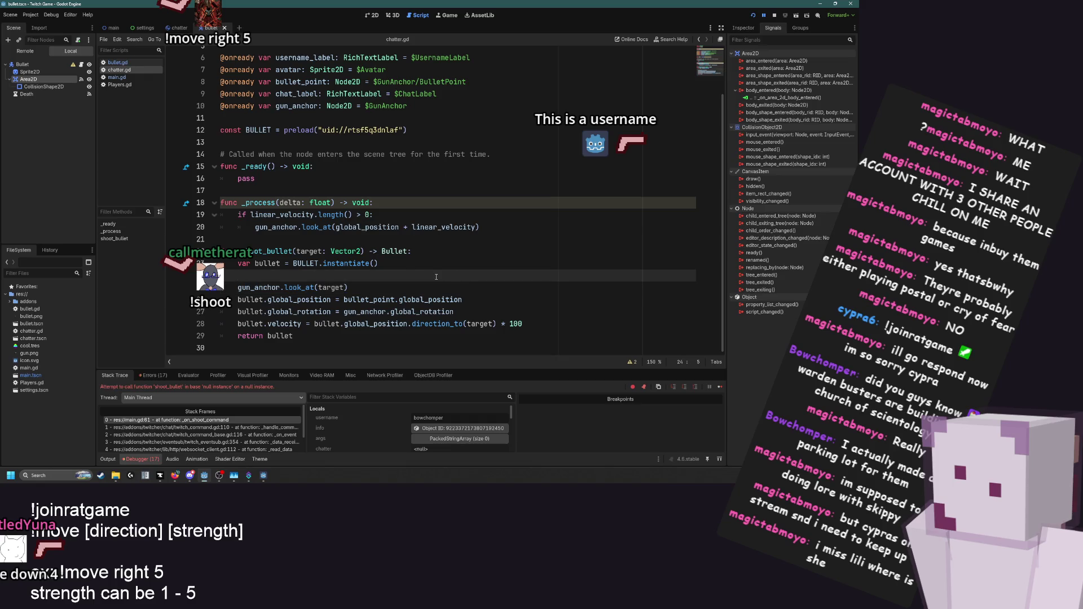
Switch to main.gd and place the caret on the empty line in _on_shoot_command
{"action": "left_click", "coordinate": [117, 77]}
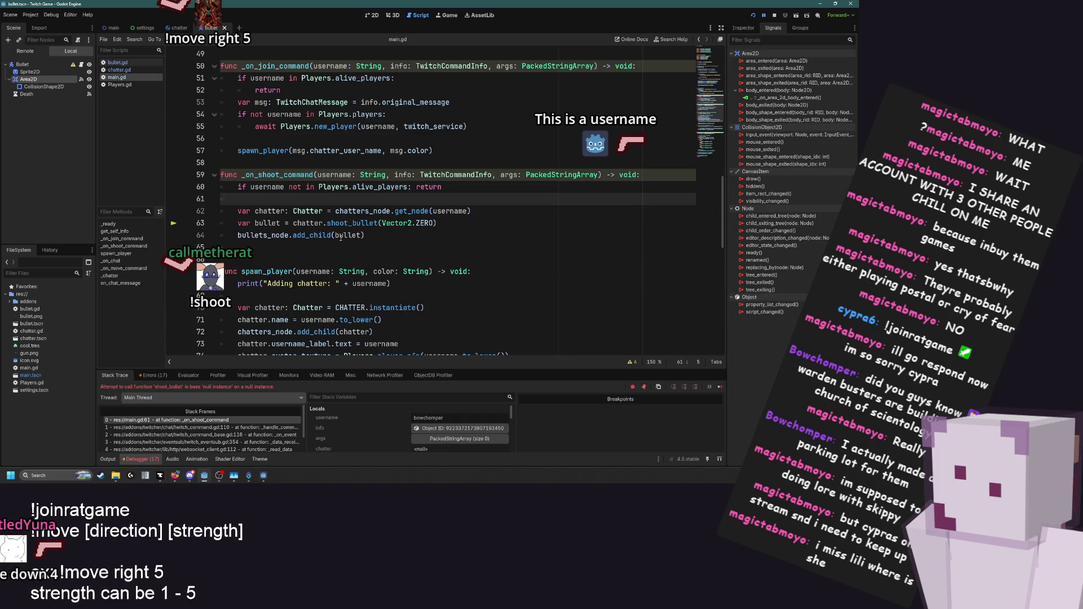
{"action": "left_click", "coordinate": [393, 238]}
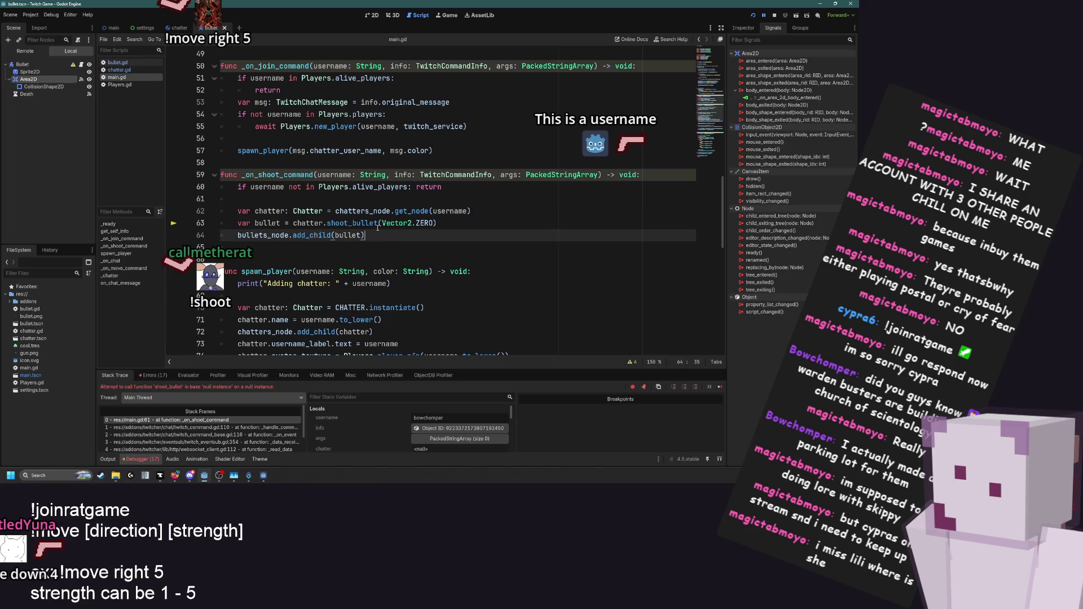
{"action": "scroll", "coordinate": [377, 232], "scroll_direction": "up", "scroll_amount": 1}
{"action": "left_click", "coordinate": [378, 236]}
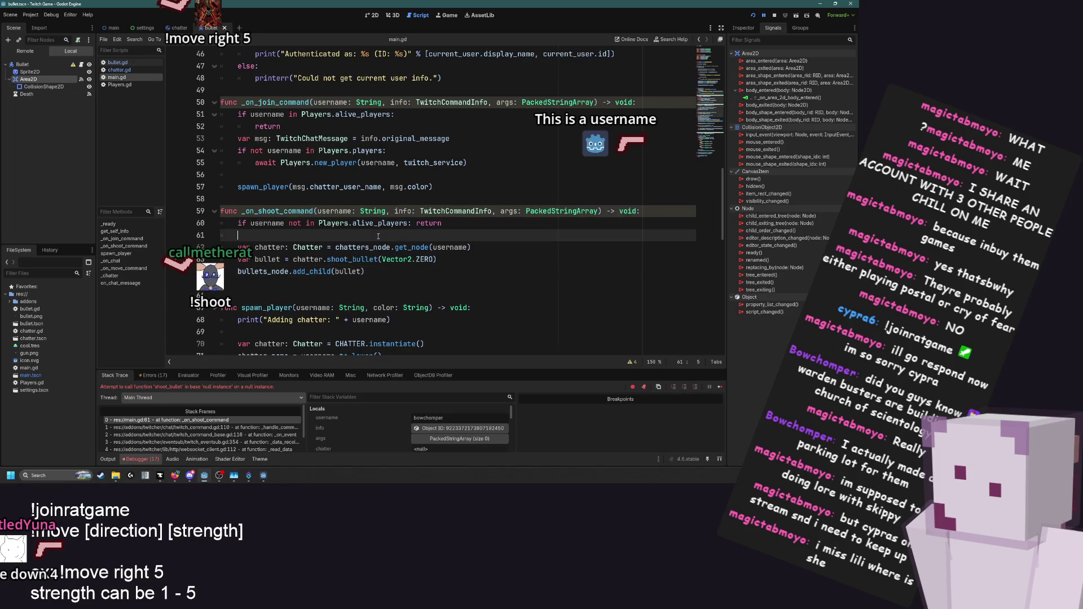
{"action": "scroll", "coordinate": [378, 236], "scroll_direction": "up", "scroll_amount": 1}
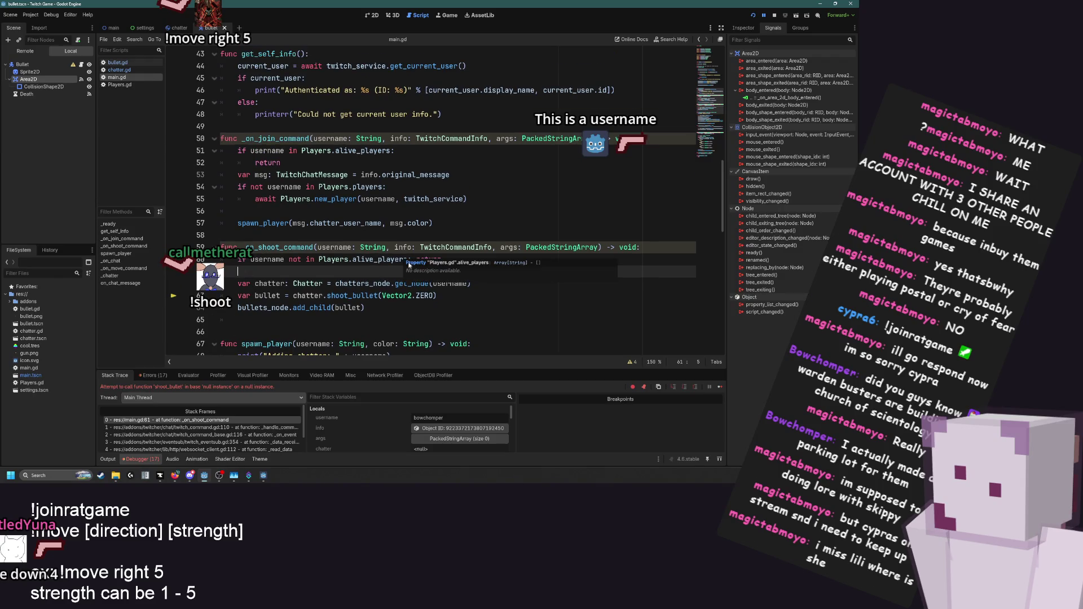
{"action": "scroll", "coordinate": [369, 303], "scroll_direction": "up", "scroll_amount": 1}
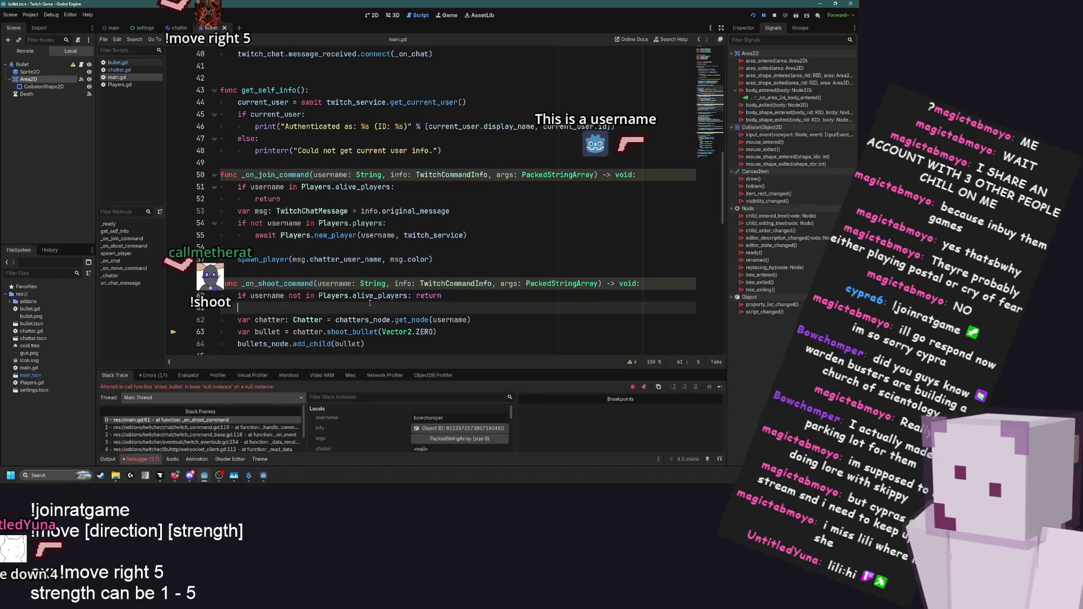
{"action": "scroll", "coordinate": [372, 303], "scroll_direction": "down", "scroll_amount": 1}
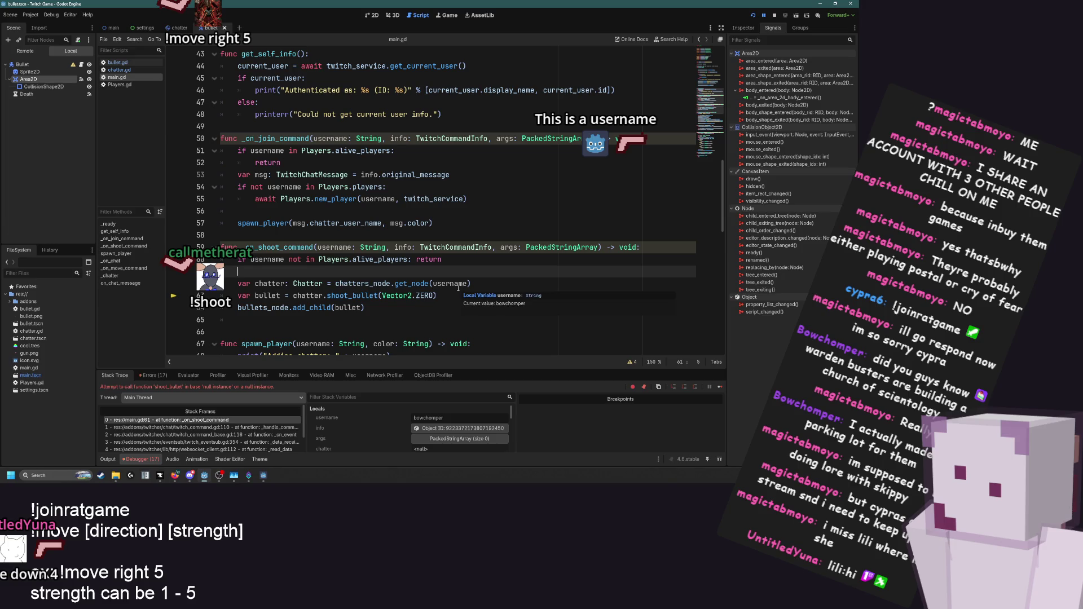
Add 'if args.size() > 1:' with a placeholder pass in the shoot handler
{"action": "key", "text": "Return"}
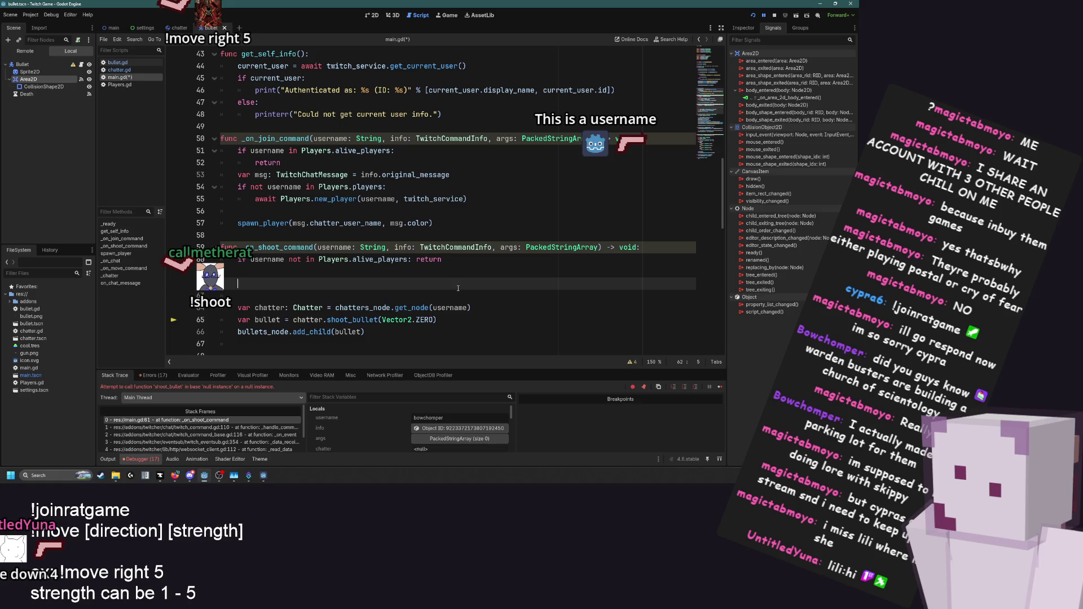
{"action": "type", "text": "if args."}
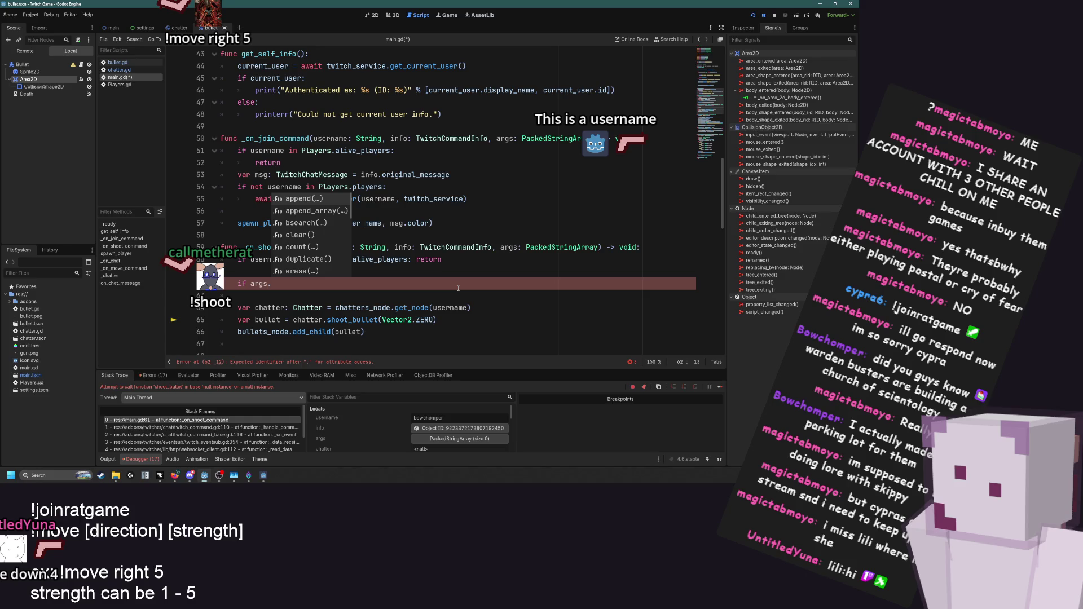
{"action": "type", "text": "size() "}
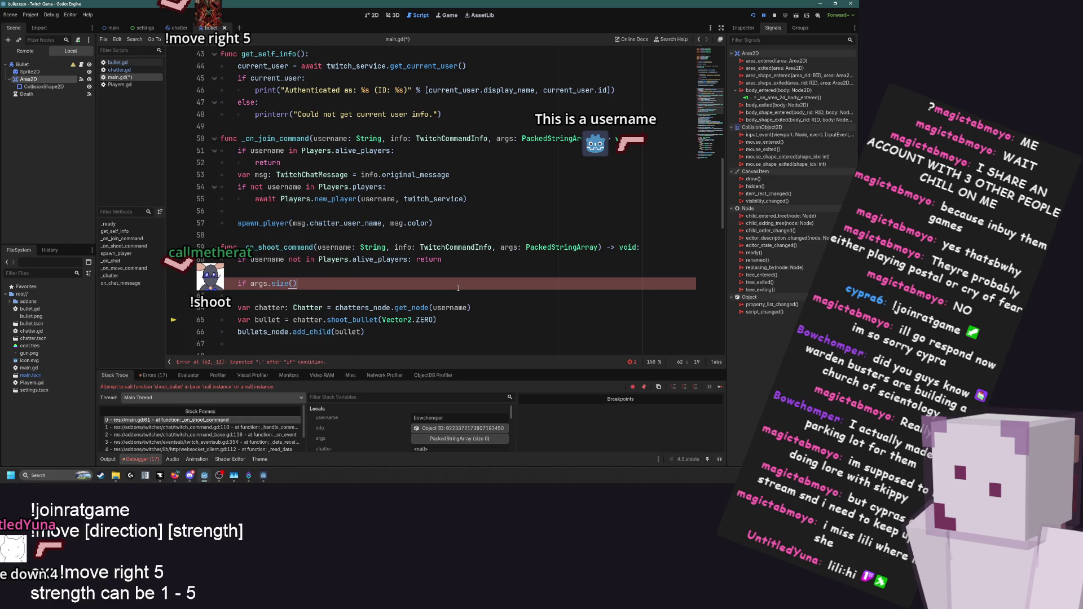
{"action": "type", "text": "> 1:"}
{"action": "key", "text": "Return"}
{"action": "type", "text": "pass"}
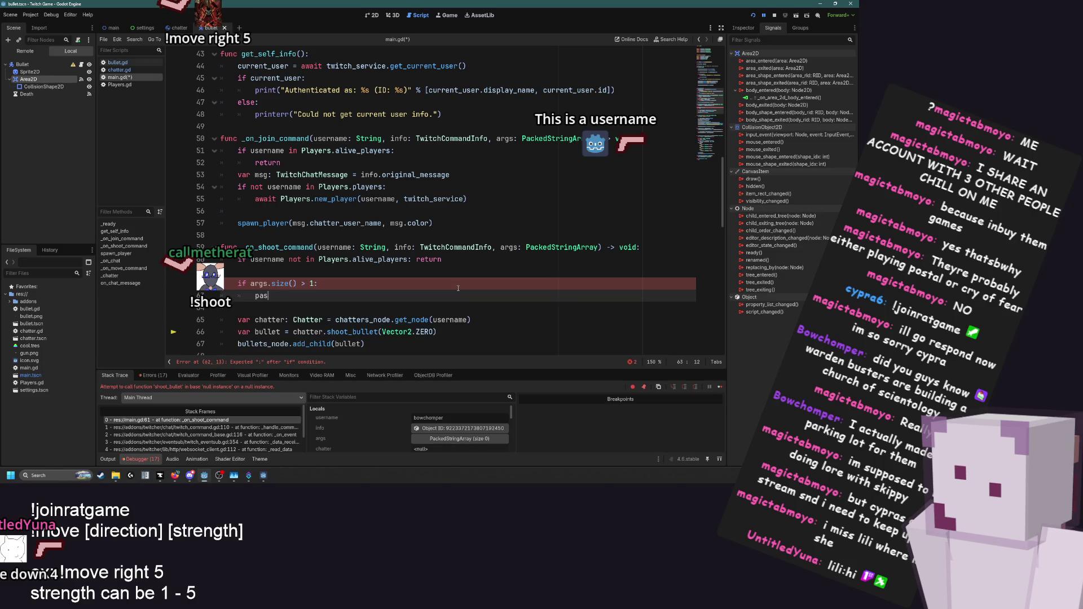
Try an else: pass branch, undo it, and insert a blank line above the args check
{"action": "key", "text": "Return"}
{"action": "type", "text": "else:"}
{"action": "key", "text": "Return"}
{"action": "type", "text": "pass"}
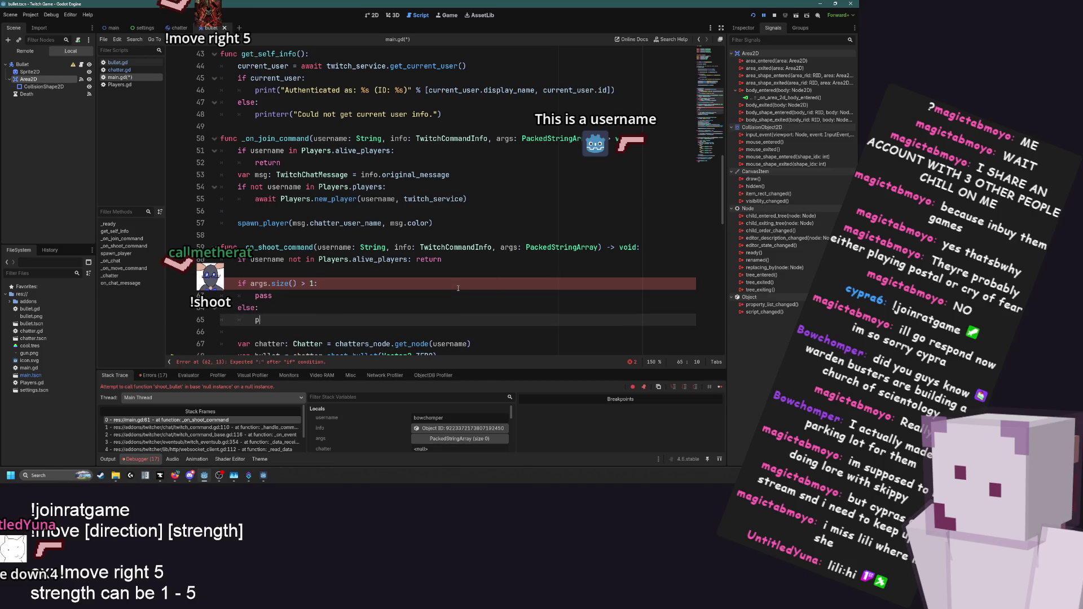
{"action": "scroll", "coordinate": [457, 288], "scroll_direction": "down", "scroll_amount": 1}
{"action": "key", "text": "ctrl+z"}
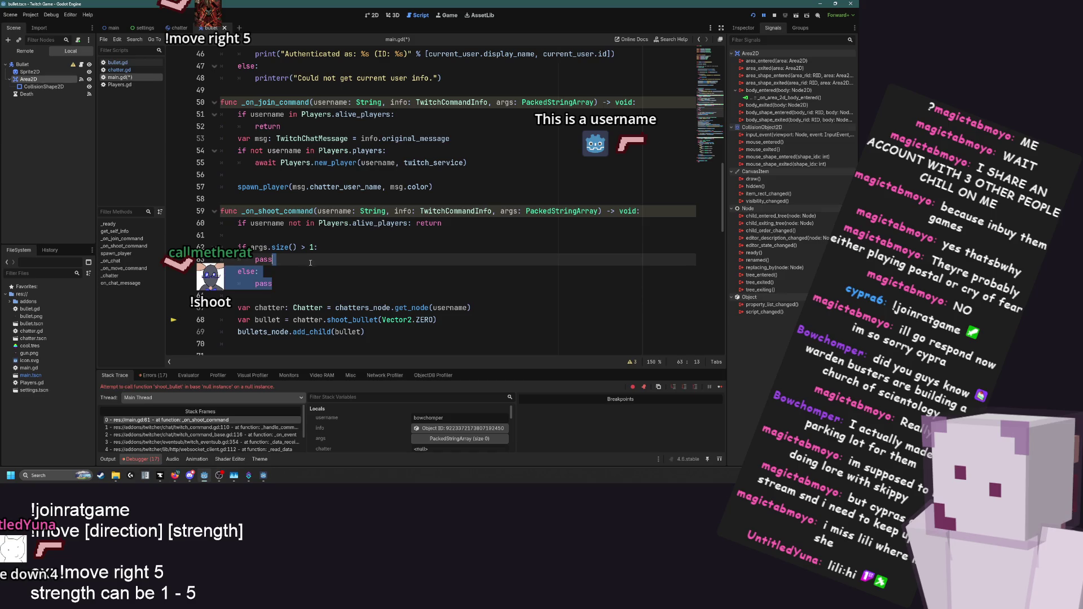
{"action": "left_click", "coordinate": [294, 241]}
{"action": "key", "text": "Return"}
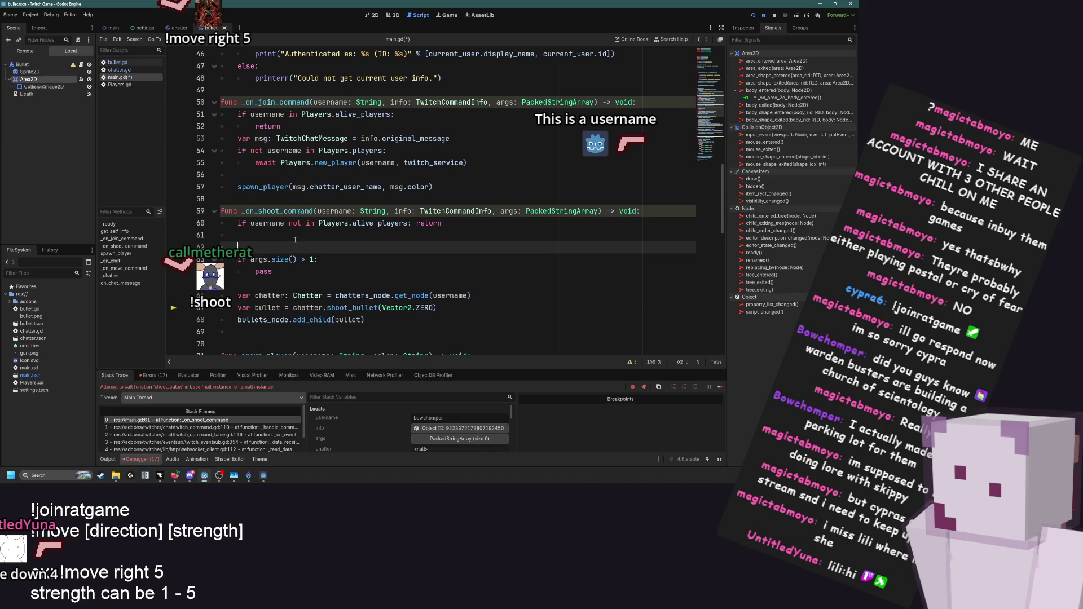
Declare a Vector2 target variable and move the chatter lookup line above it
{"action": "type", "text": "var target:v"}
{"action": "key", "text": "BackSpace"}
{"action": "key", "text": "BackSpace"}
{"action": "type", "text": ": V"}
{"action": "key", "text": "Return"}
{"action": "type", "text": "ctor2 = c"}
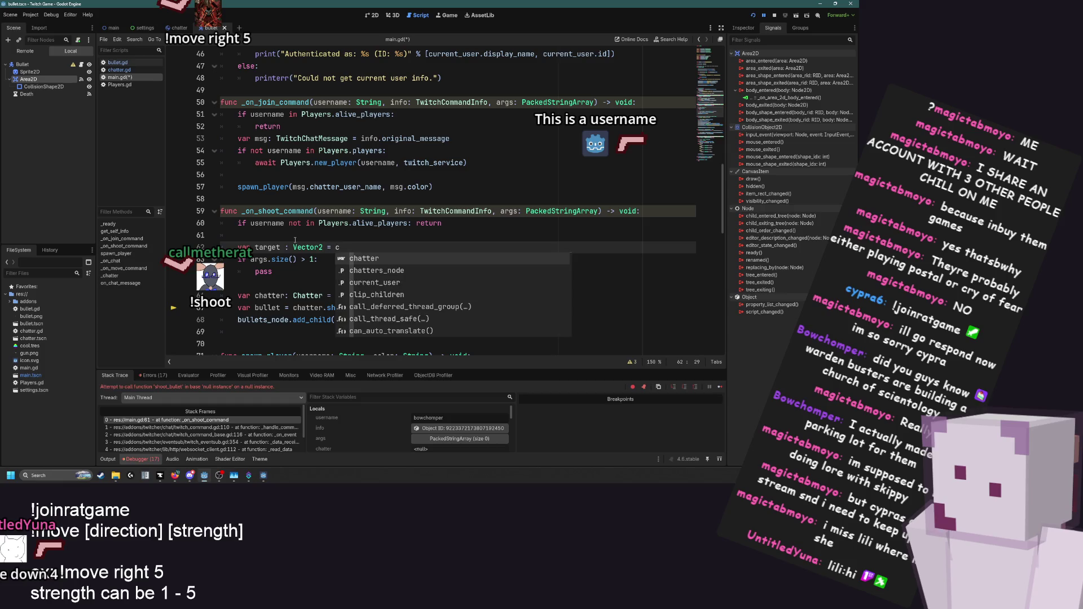
{"action": "key", "text": "Return"}
{"action": "key", "text": "BackSpace"}
{"action": "key", "text": "BackSpace"}
{"action": "key", "text": "BackSpace"}
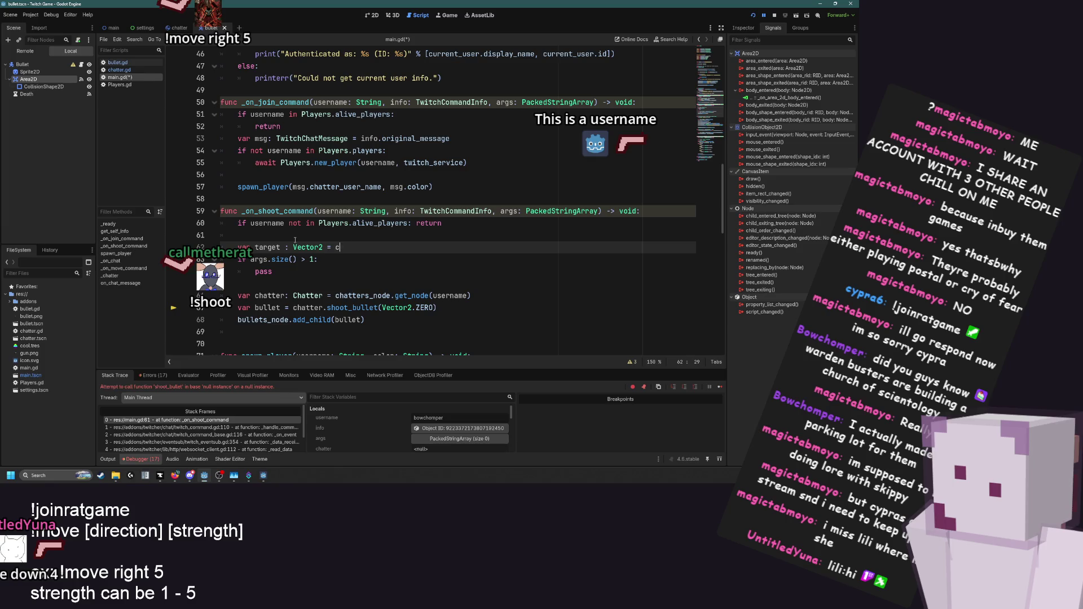
{"action": "left_click", "coordinate": [482, 297]}
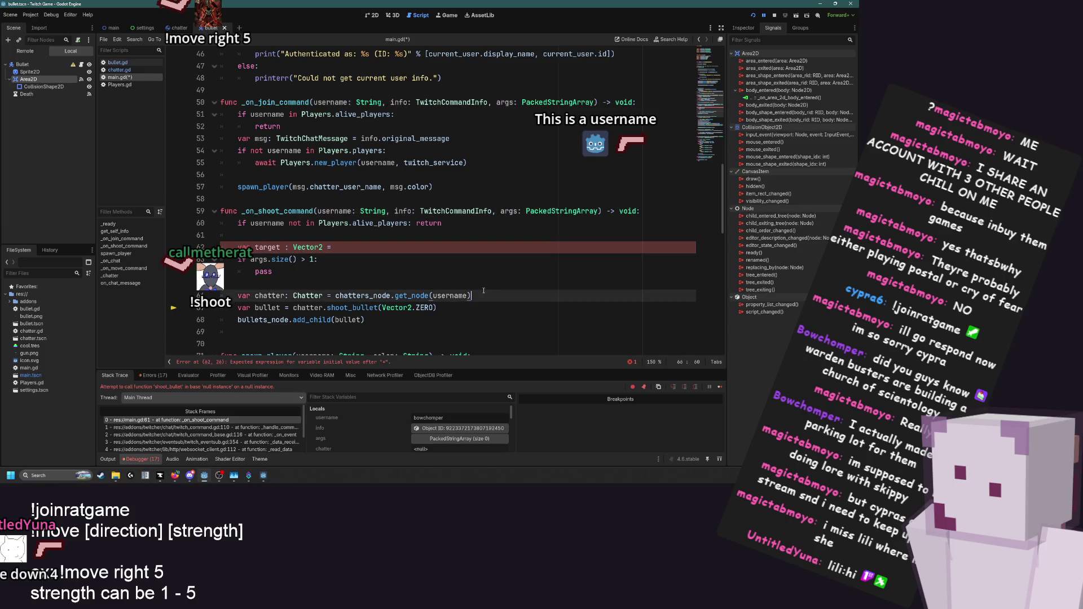
{"action": "key", "text": "alt+Up"}
{"action": "key", "text": "alt+Up"}
{"action": "key", "text": "alt+Up"}
{"action": "key", "text": "alt+Up"}
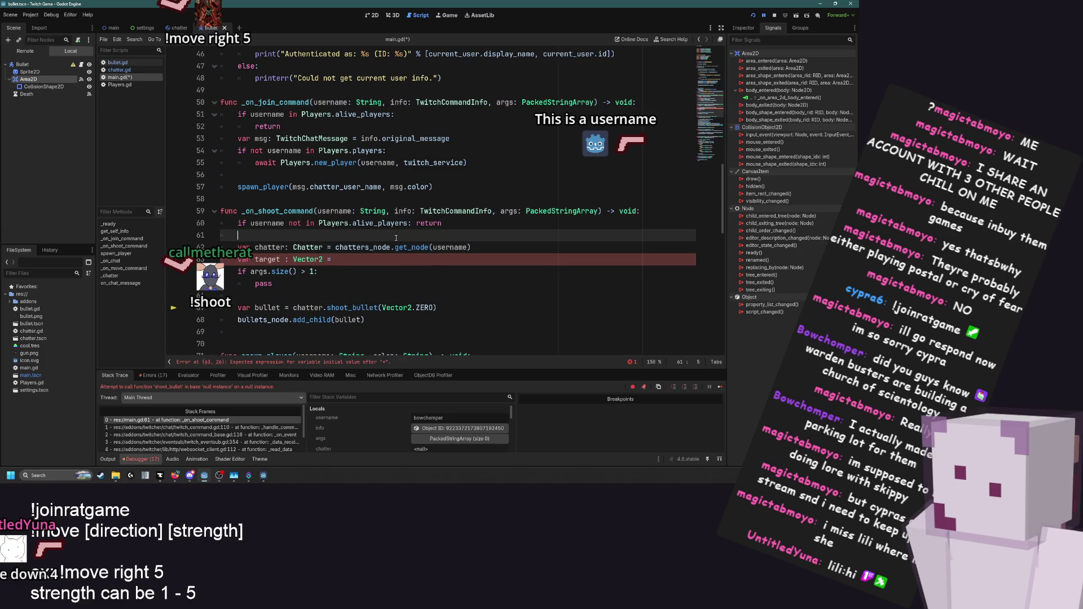
{"action": "key", "text": "alt+Up"}
{"action": "key", "text": "alt+Down"}
Set target to chatter.global_position + chatter.linear_velocity on line 63
{"action": "left_click", "coordinate": [379, 259]}
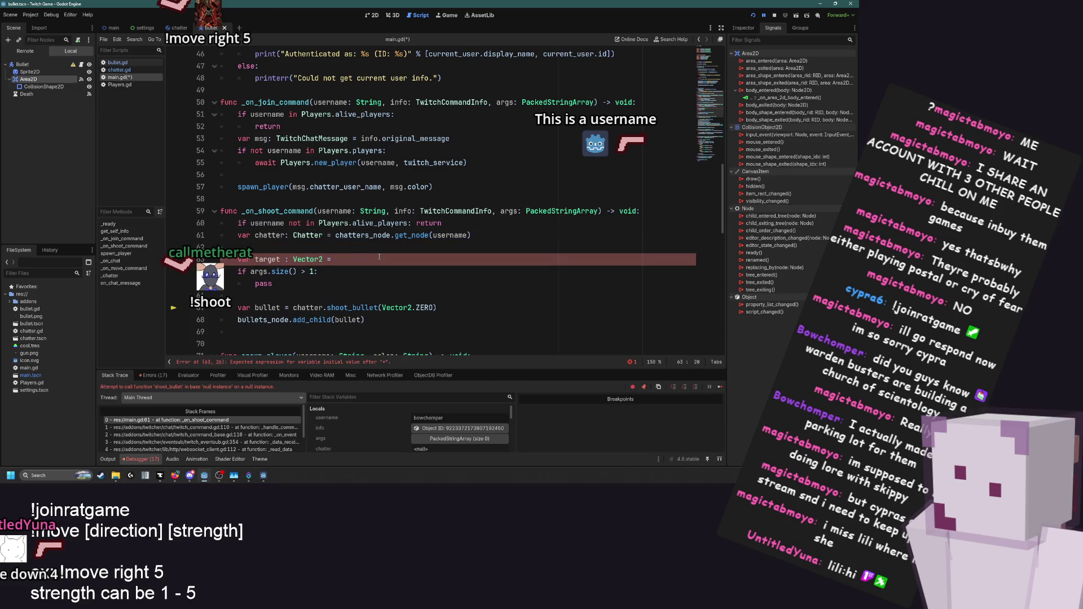
{"action": "type", "text": "chatter.g"}
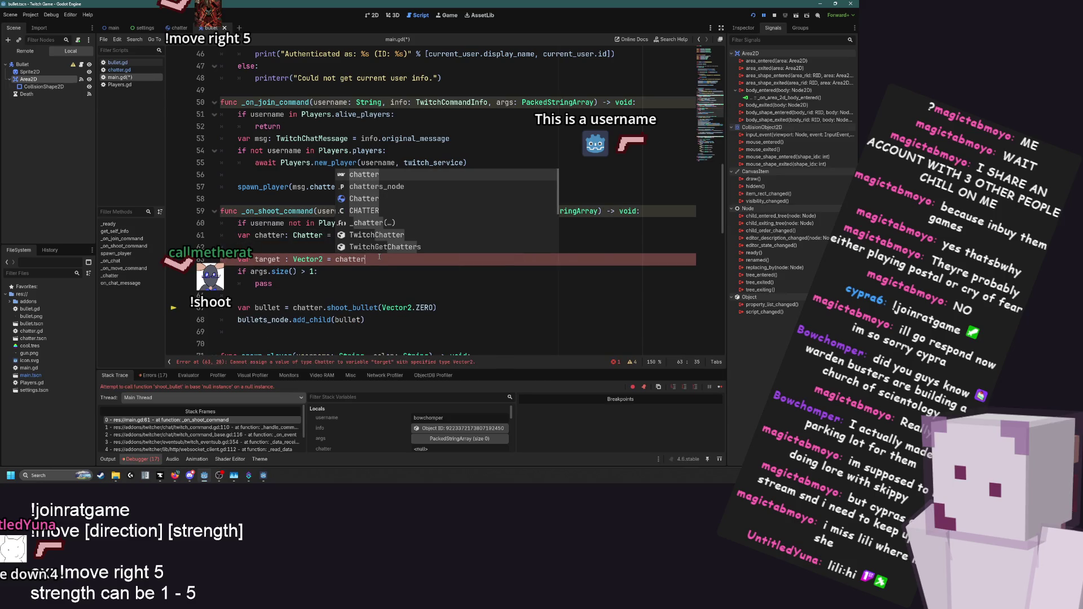
{"action": "type", "text": "lo"}
{"action": "key", "text": "Return"}
{"action": "type", "text": "+ "}
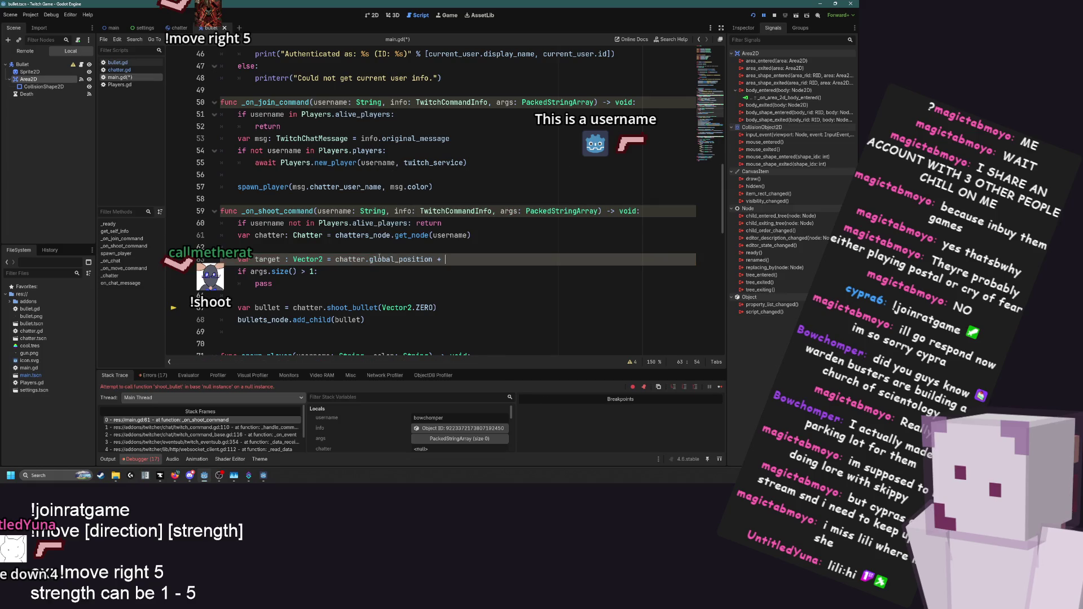
{"action": "type", "text": "chatter.lin"}
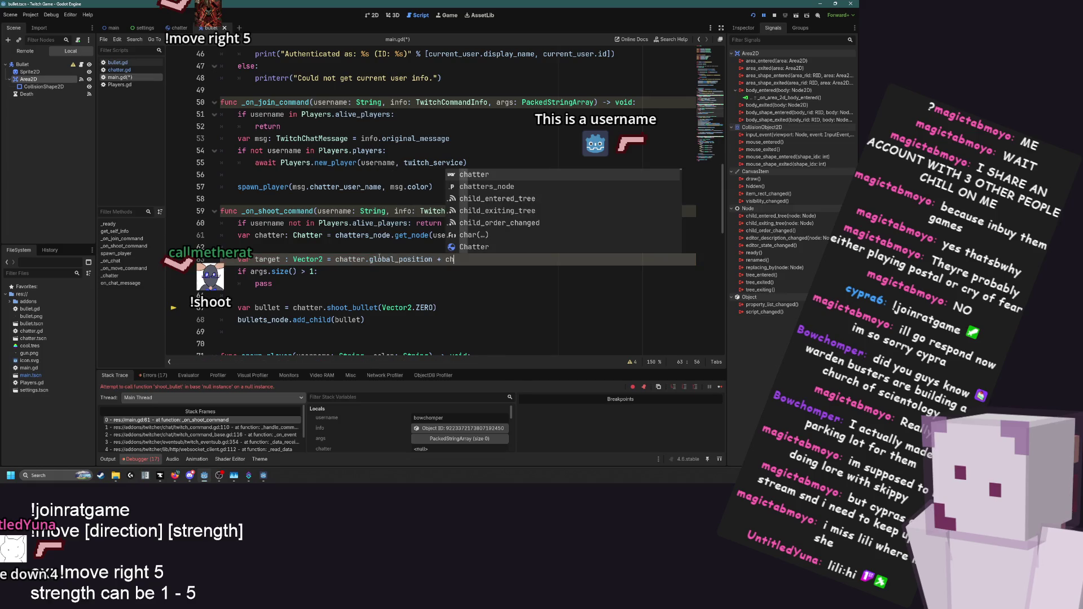
{"action": "key", "text": "Return"}
{"action": "type", "text": ".lin"}
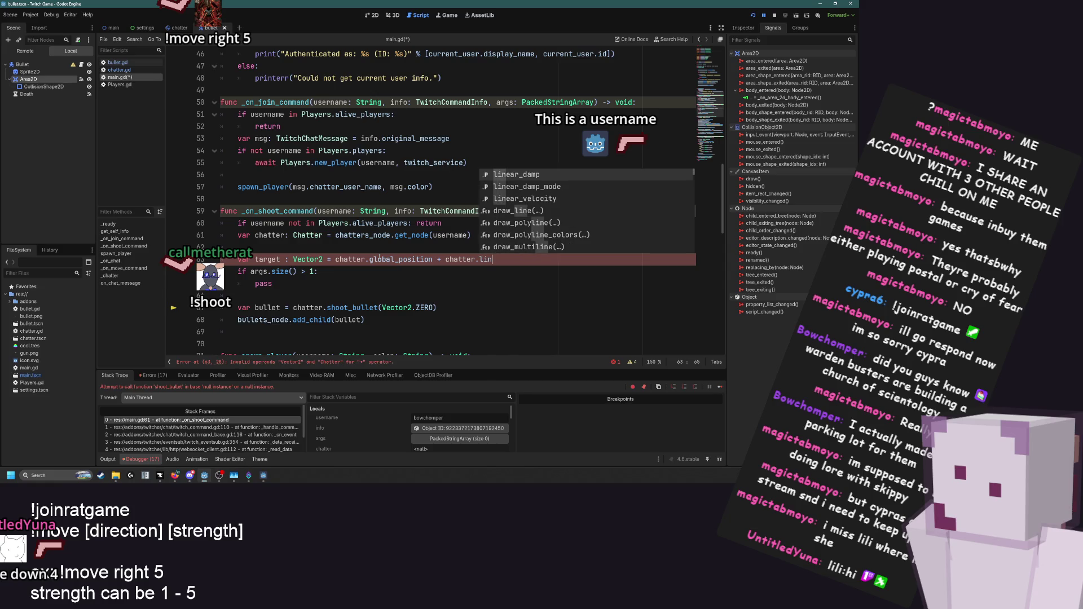
{"action": "key", "text": "Down"}
{"action": "key", "text": "Down"}
{"action": "key", "text": "Return"}
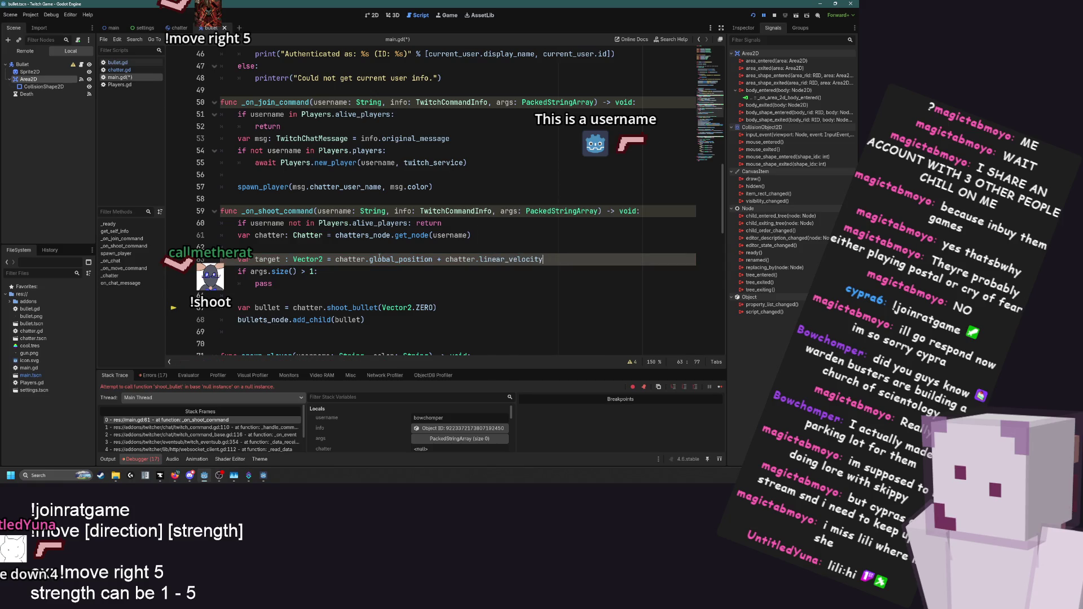
Change the argument check to args.size() > 0 and begin an 'and args[' index test
{"action": "scroll", "coordinate": [362, 286], "scroll_direction": "down", "scroll_amount": 2}
{"action": "left_click_drag", "start_coordinate": [283, 248], "coordinate": [253, 247]}
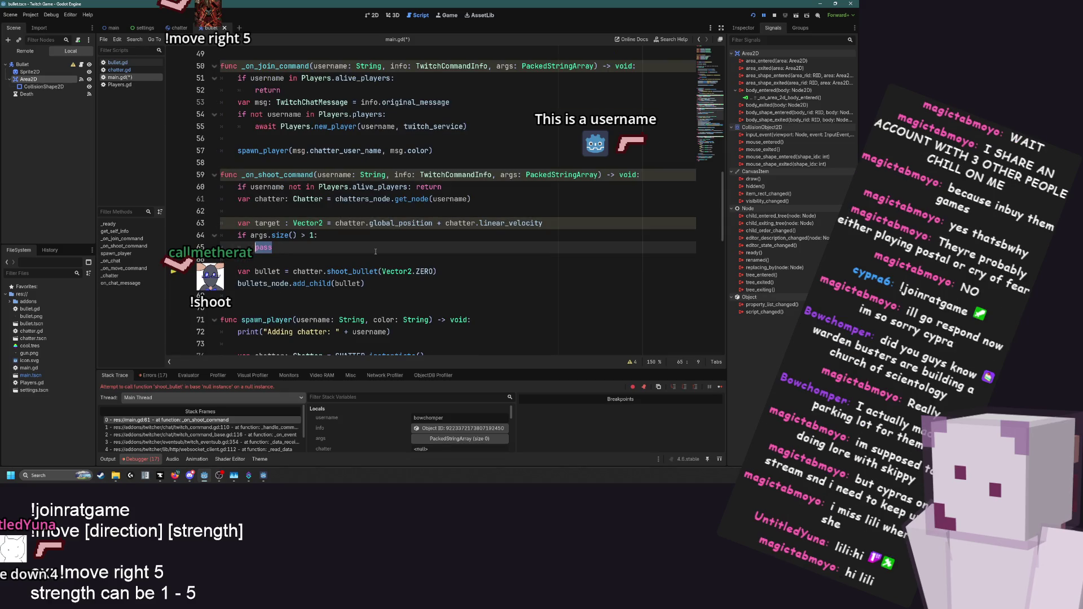
{"action": "left_click", "coordinate": [310, 235]}
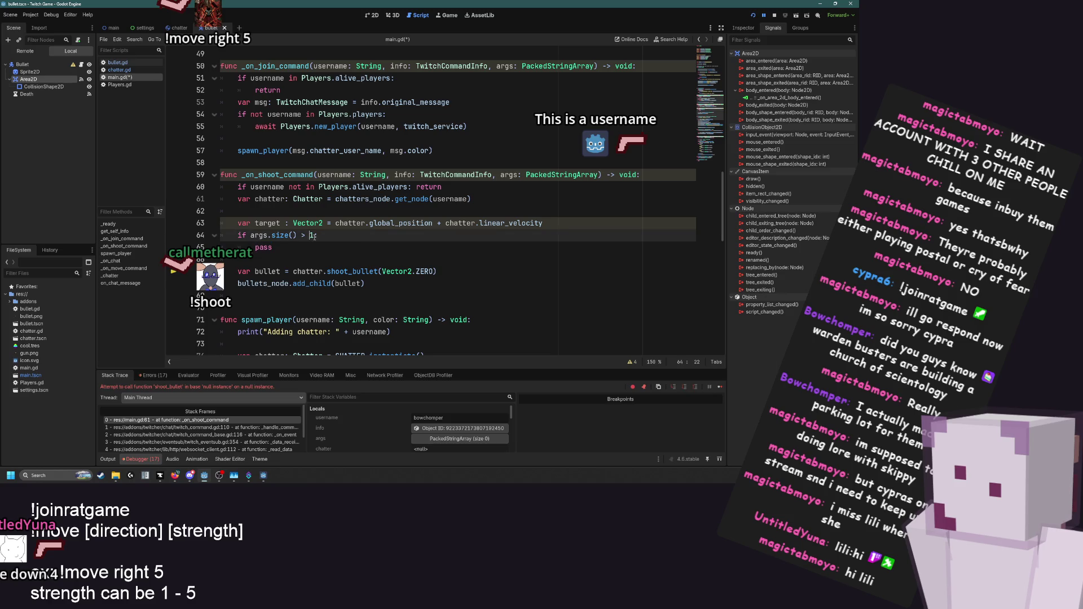
{"action": "type", "text": "and args"}
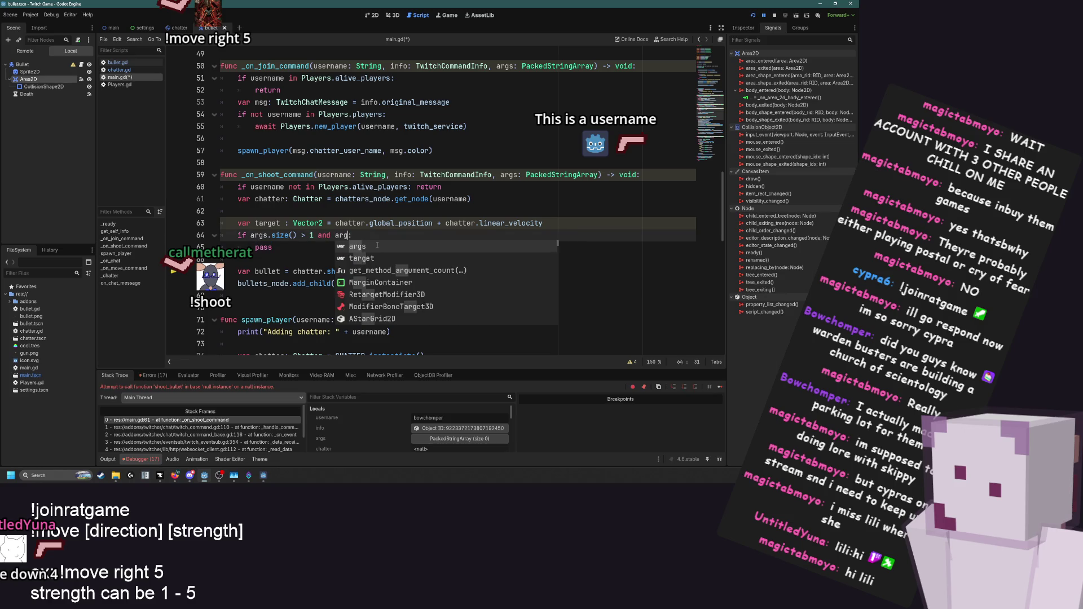
{"action": "key", "text": "Left"}
{"action": "key", "text": "Left"}
{"action": "key", "text": "Left"}
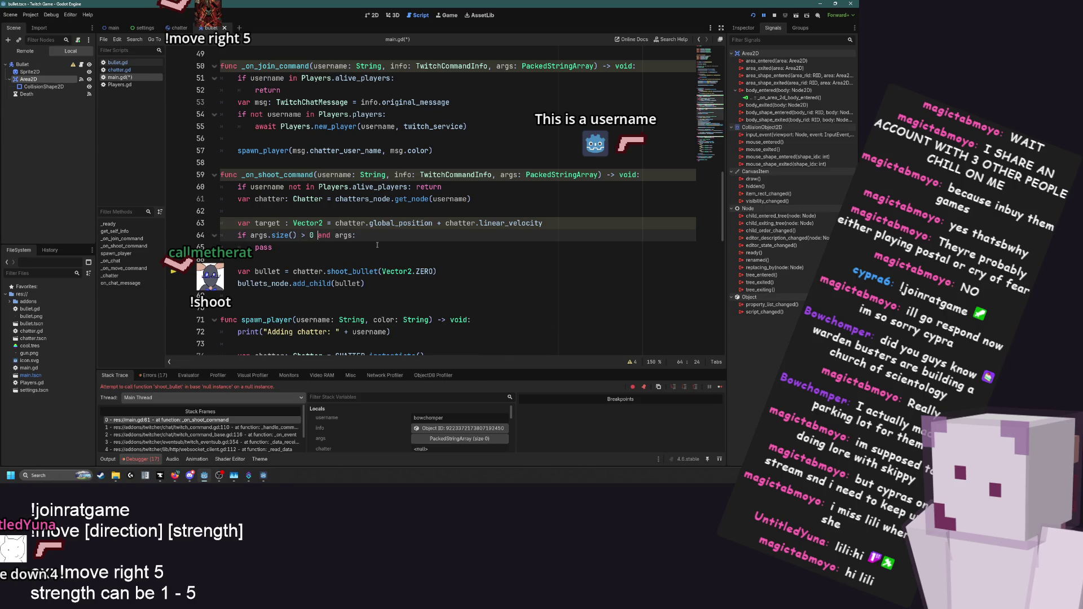
{"action": "type", "text": "["}
Add argument limits 0, 1 to the shoot command's add_command on line 38
{"action": "scroll", "coordinate": [377, 244], "scroll_direction": "up", "scroll_amount": 4}
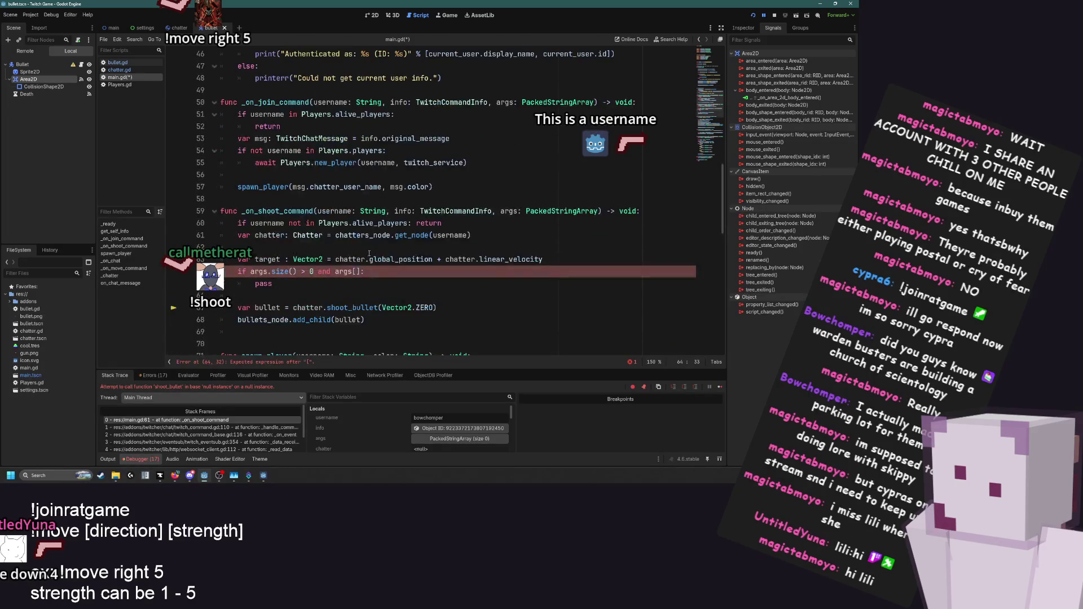
{"action": "scroll", "coordinate": [363, 260], "scroll_direction": "up", "scroll_amount": 2}
{"action": "left_click", "coordinate": [471, 138]}
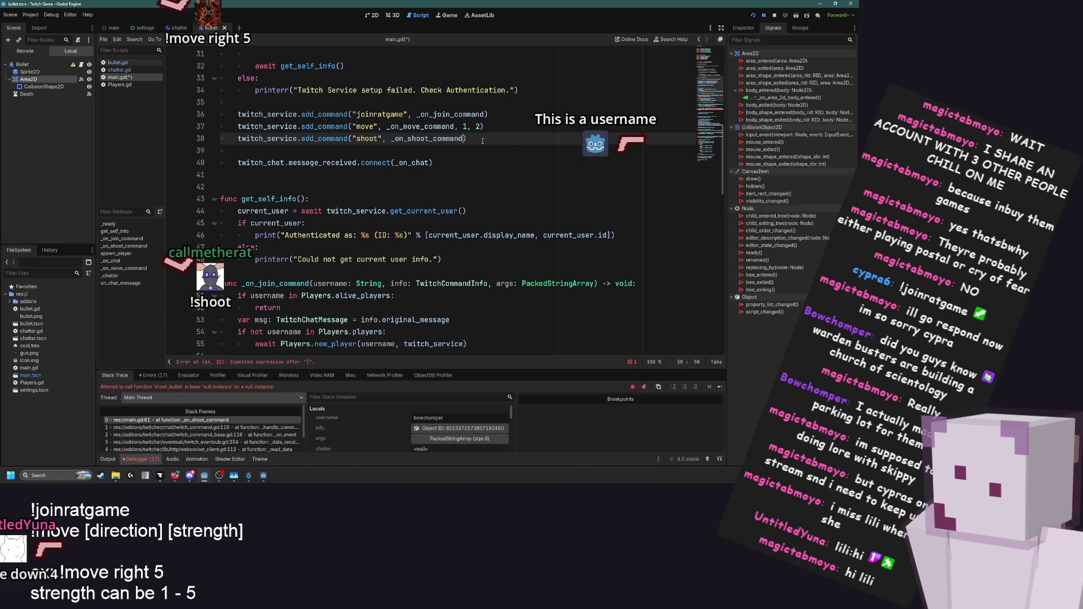
{"action": "type", "text": ", 0, "}
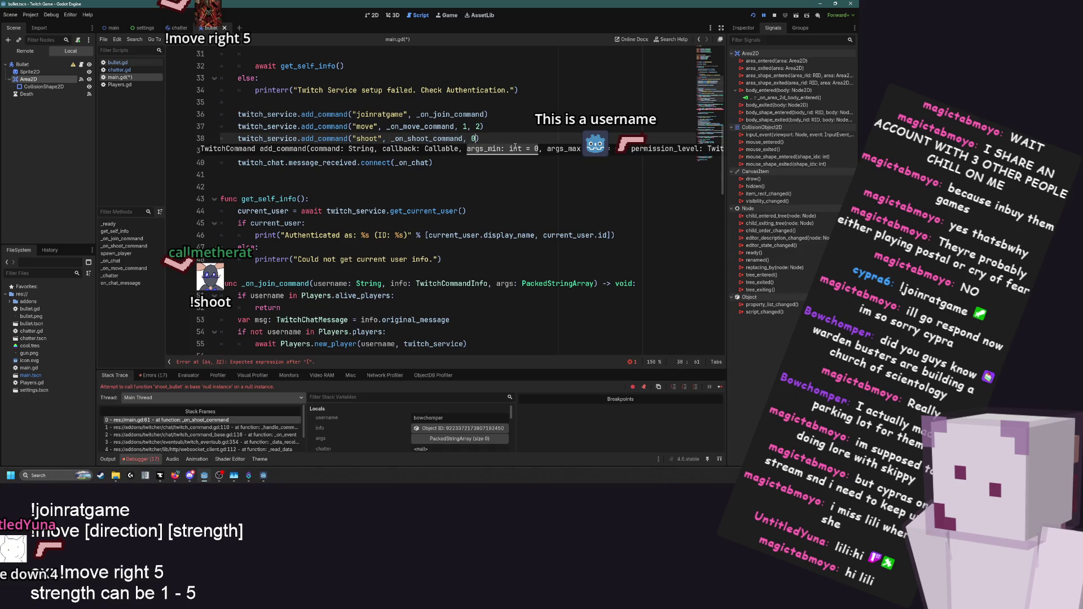
{"action": "type", "text": "1"}
{"action": "scroll", "coordinate": [515, 147], "scroll_direction": "down", "scroll_amount": 7}
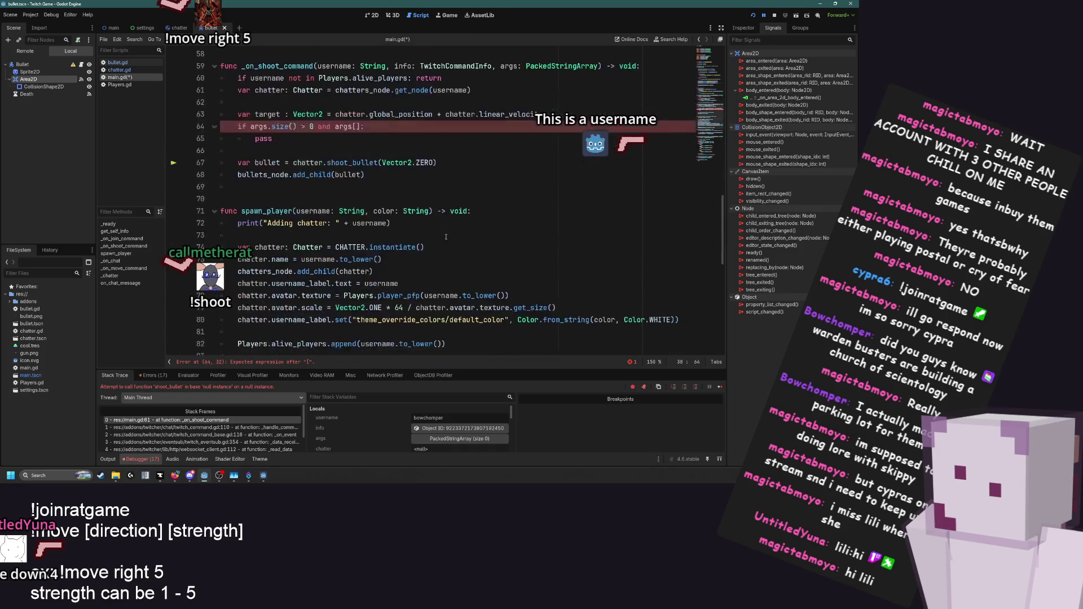
Complete the condition as args[0] in Players.alive_players
{"action": "left_click", "coordinate": [355, 201]}
{"action": "type", "text": "0].is_n"}
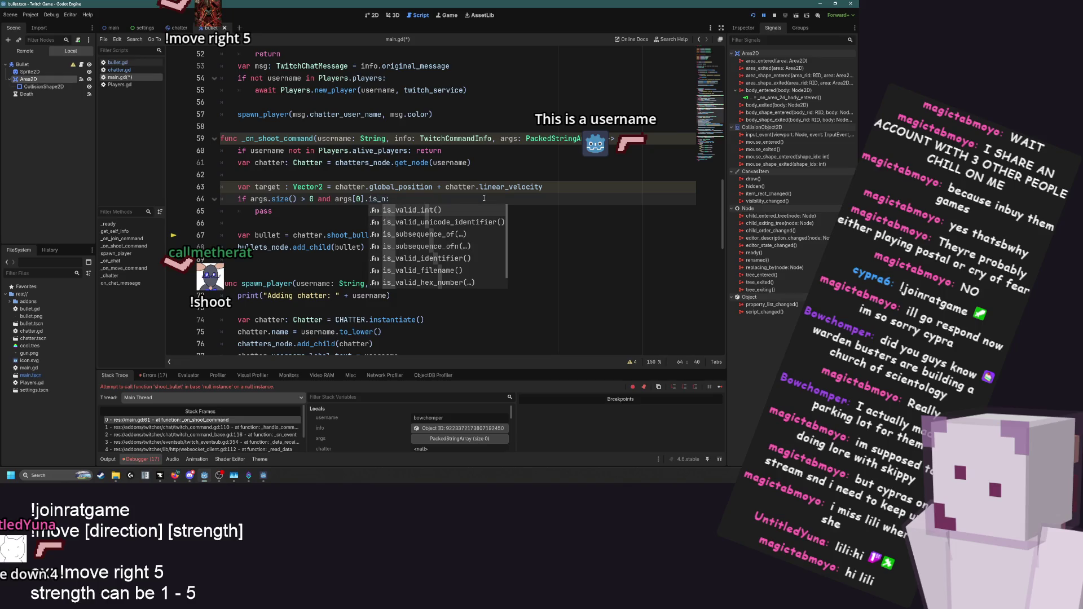
{"action": "key", "text": "BackSpace"}
{"action": "key", "text": "BackSpace"}
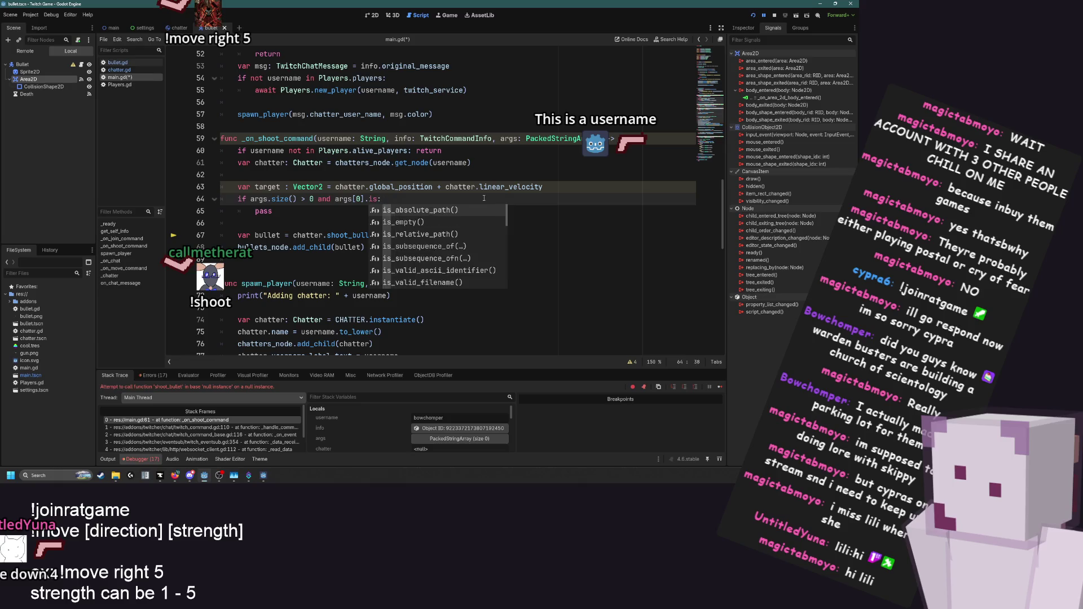
{"action": "key", "text": "BackSpace"}
{"action": "key", "text": "BackSpace"}
{"action": "key", "text": "BackSpace"}
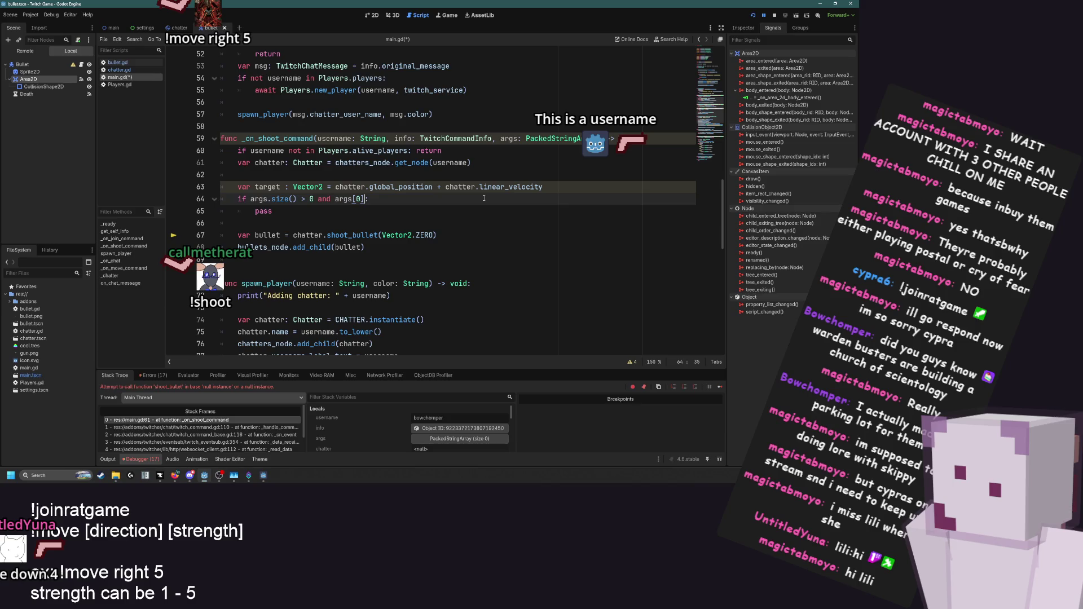
{"action": "type", "text": "in Pla"}
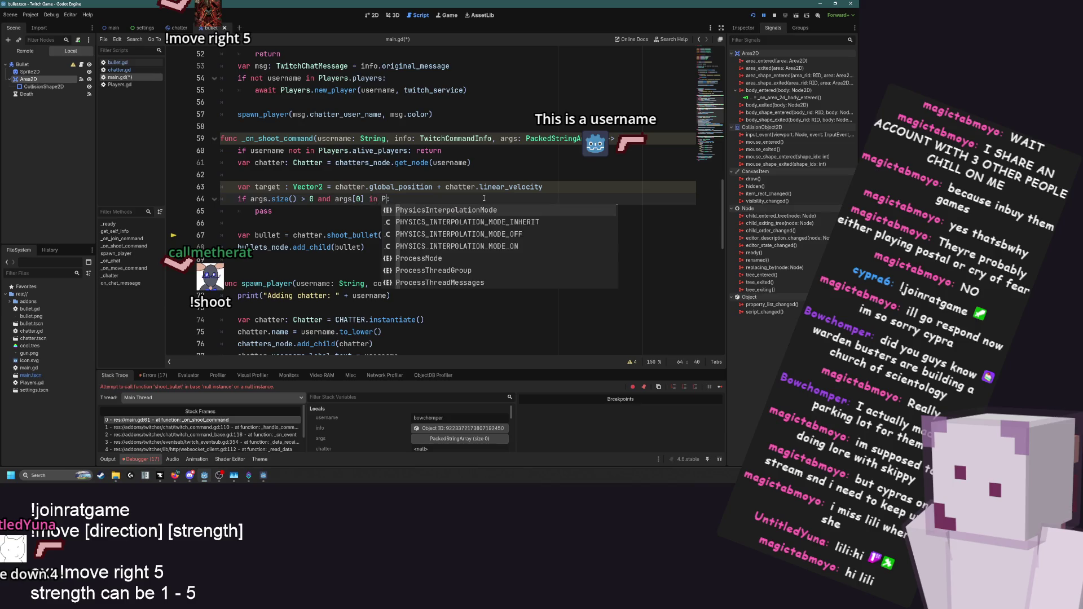
{"action": "type", "text": "yers."}
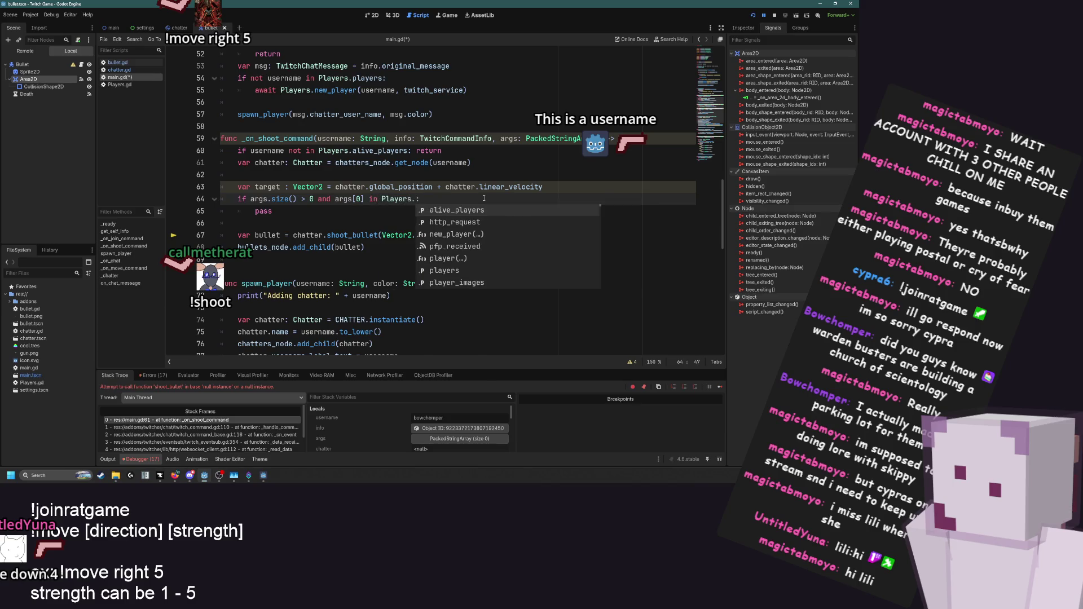
{"action": "key", "text": "Return"}
Replace pass with target = chatters_node.get_node(args[0]).global_position and save main.gd
{"action": "left_click", "coordinate": [324, 212]}
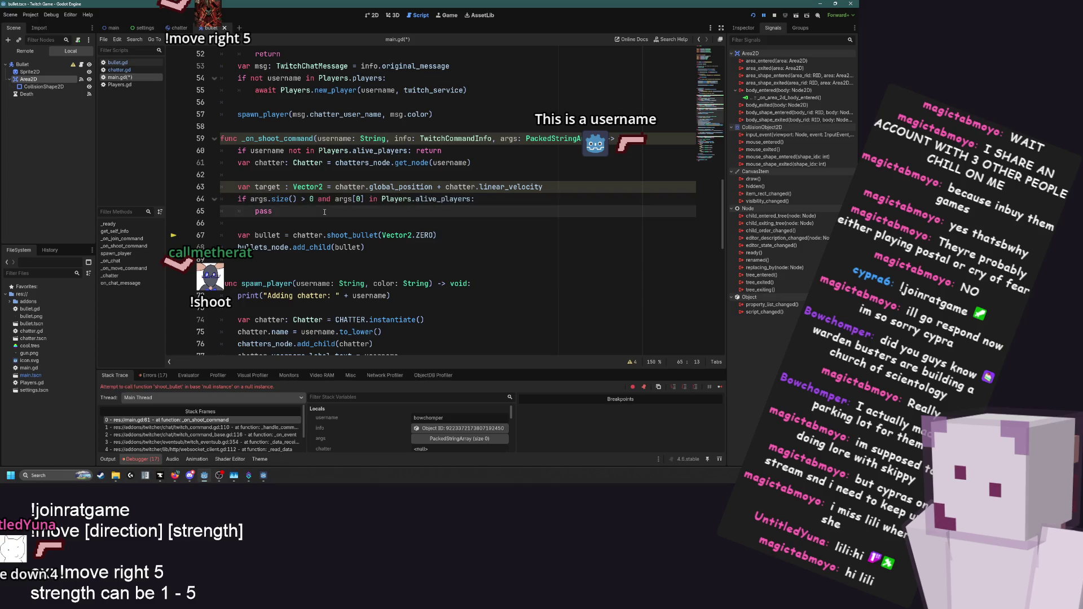
{"action": "key", "text": "BackSpace"}
{"action": "key", "text": "BackSpace"}
{"action": "key", "text": "BackSpace"}
{"action": "type", "text": "target = "}
{"action": "type", "text": "Play"}
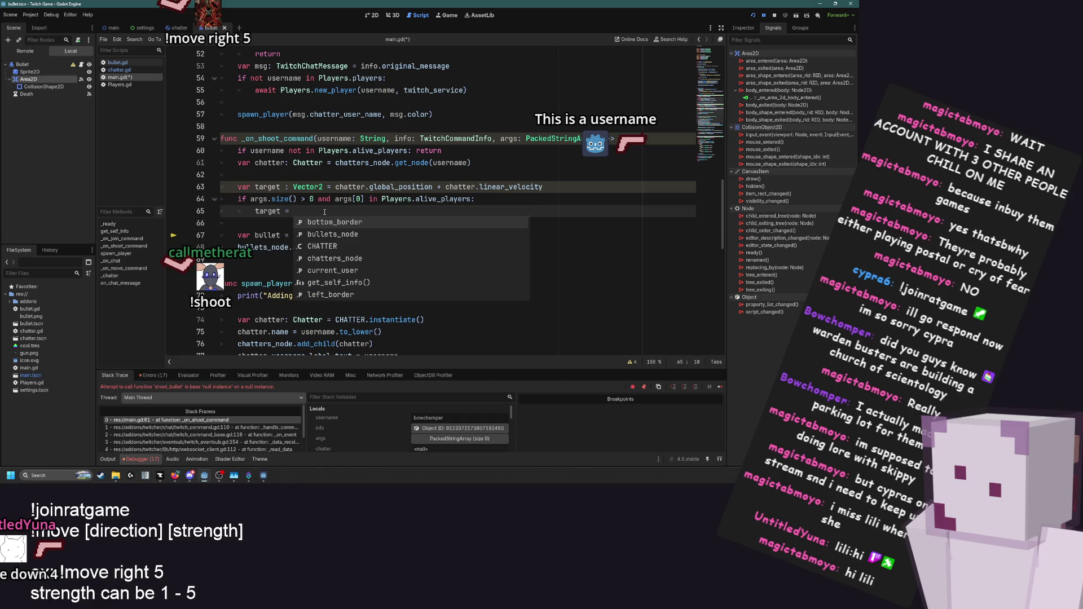
{"action": "key", "text": "Return"}
{"action": "type", "text": "."}
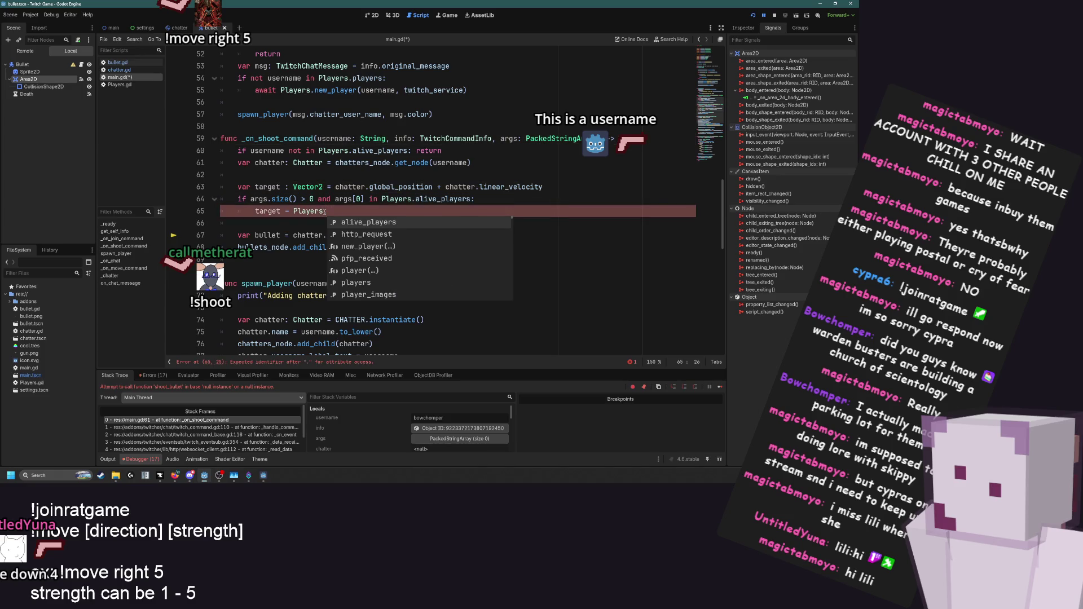
{"action": "type", "text": "pl"}
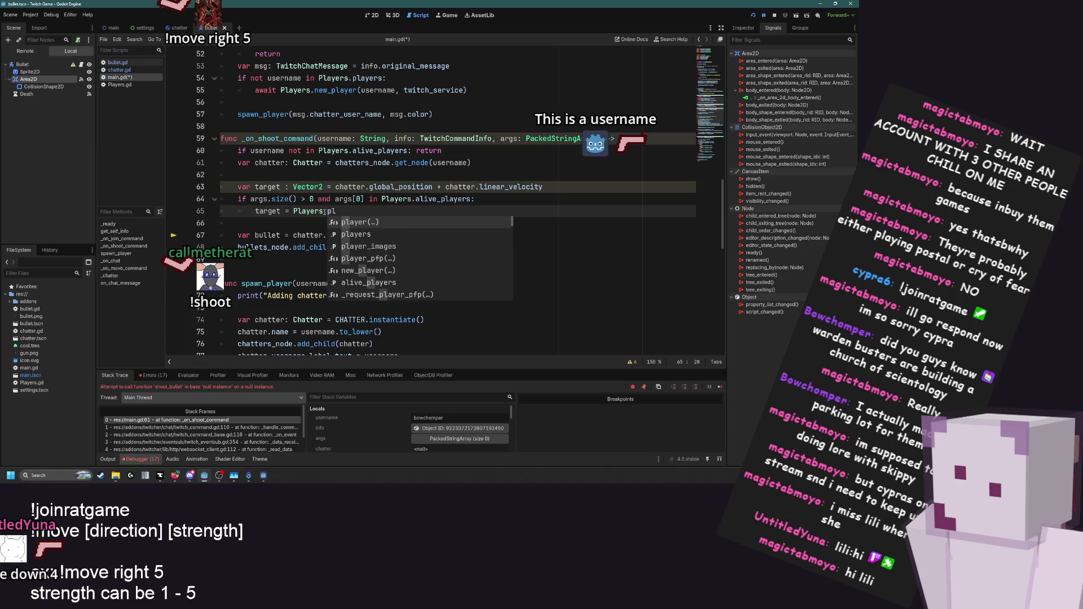
{"action": "key", "text": "Down"}
{"action": "key", "text": "Up"}
{"action": "key", "text": "Return"}
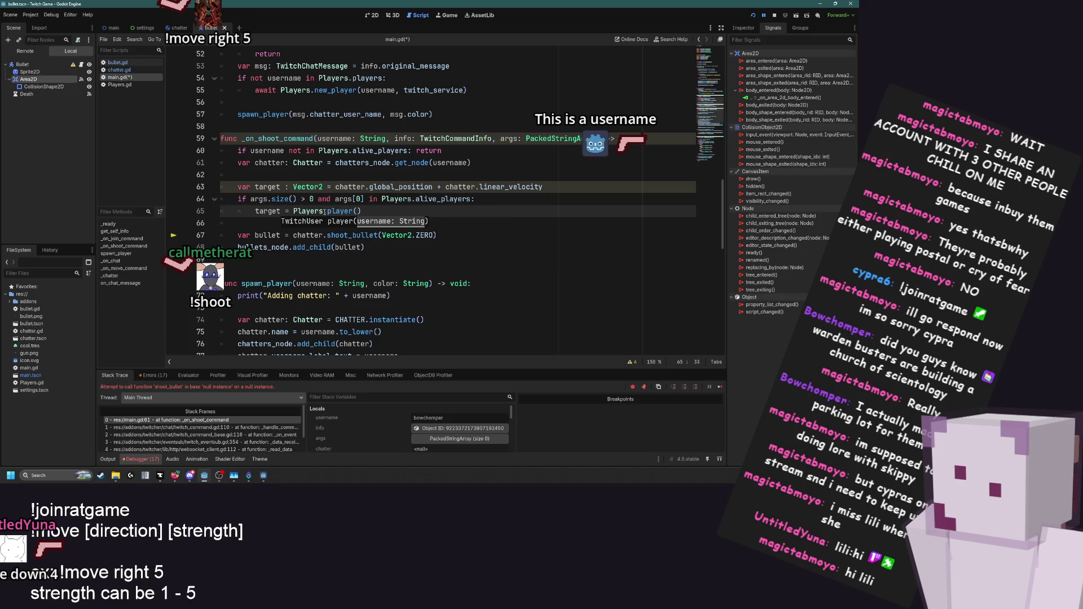
{"action": "key", "text": "BackSpace"}
{"action": "key", "text": "BackSpace"}
{"action": "key", "text": "BackSpace"}
{"action": "key", "text": "BackSpace"}
{"action": "key", "text": "BackSpace"}
{"action": "key", "text": "BackSpace"}
{"action": "type", "text": "Chatt"}
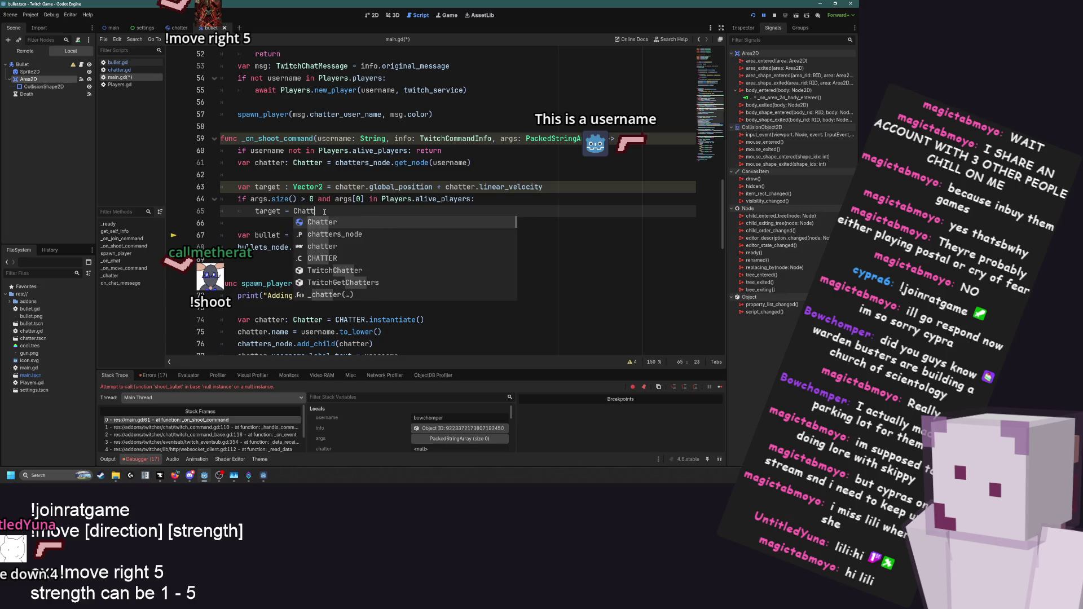
{"action": "key", "text": "Return"}
{"action": "type", "text": ".get_no"}
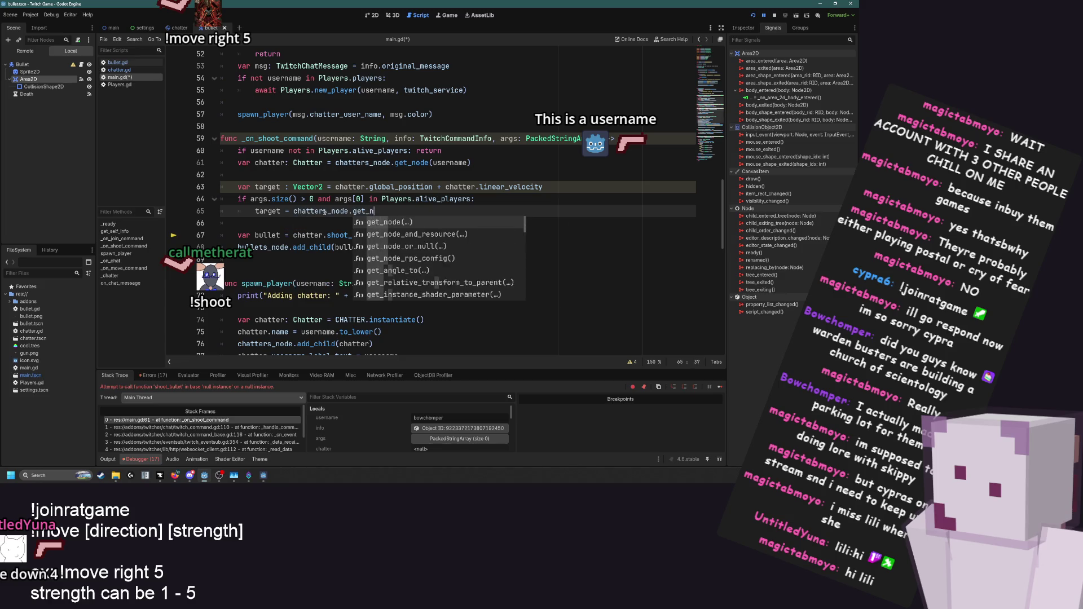
{"action": "key", "text": "Return"}
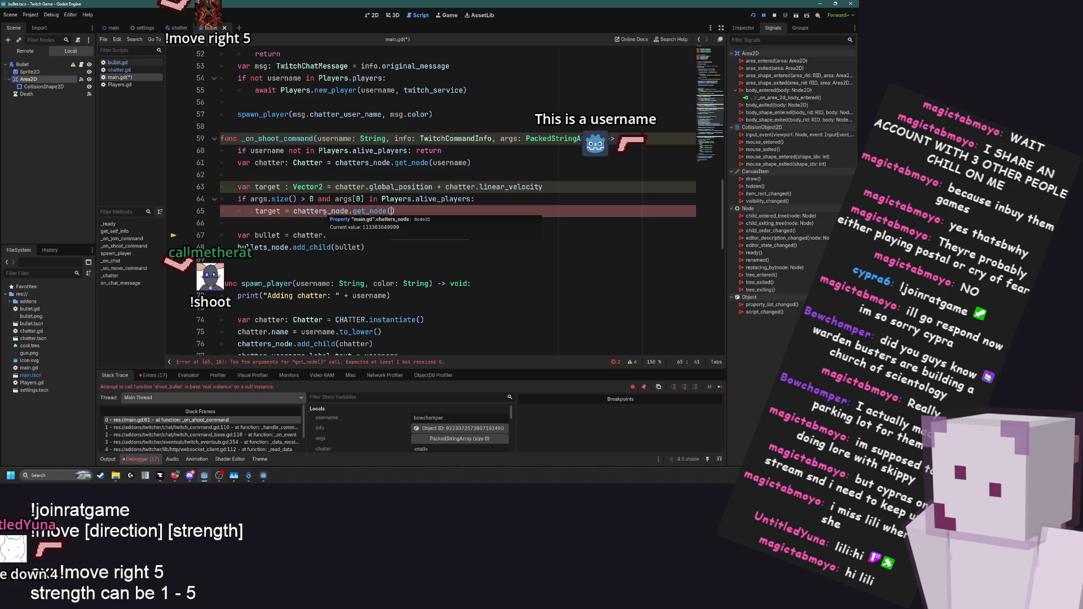
{"action": "type", "text": "args[0]"}
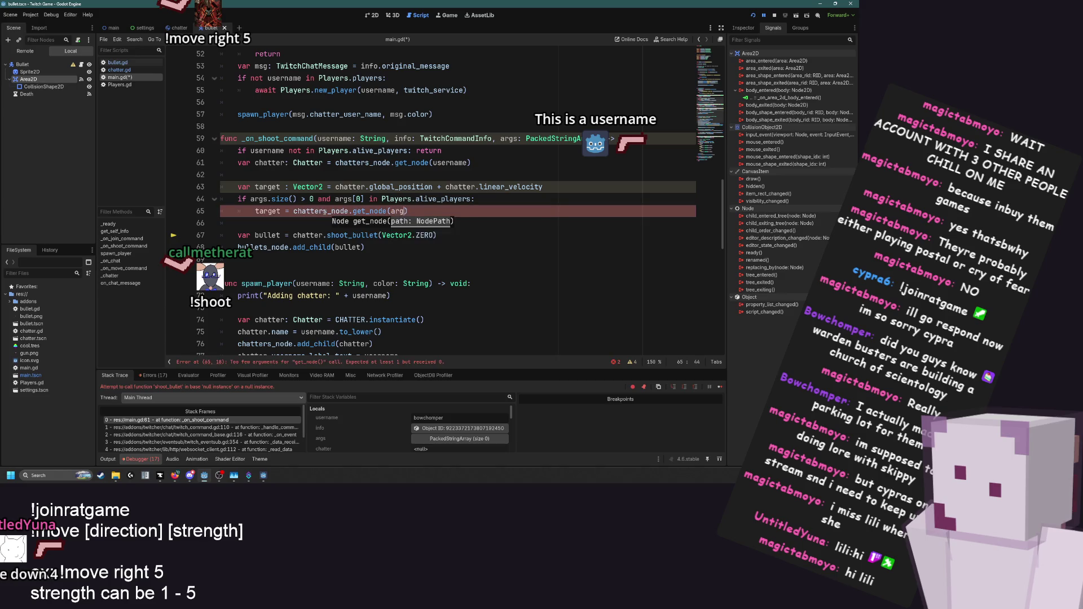
{"action": "type", "text": ").globa"}
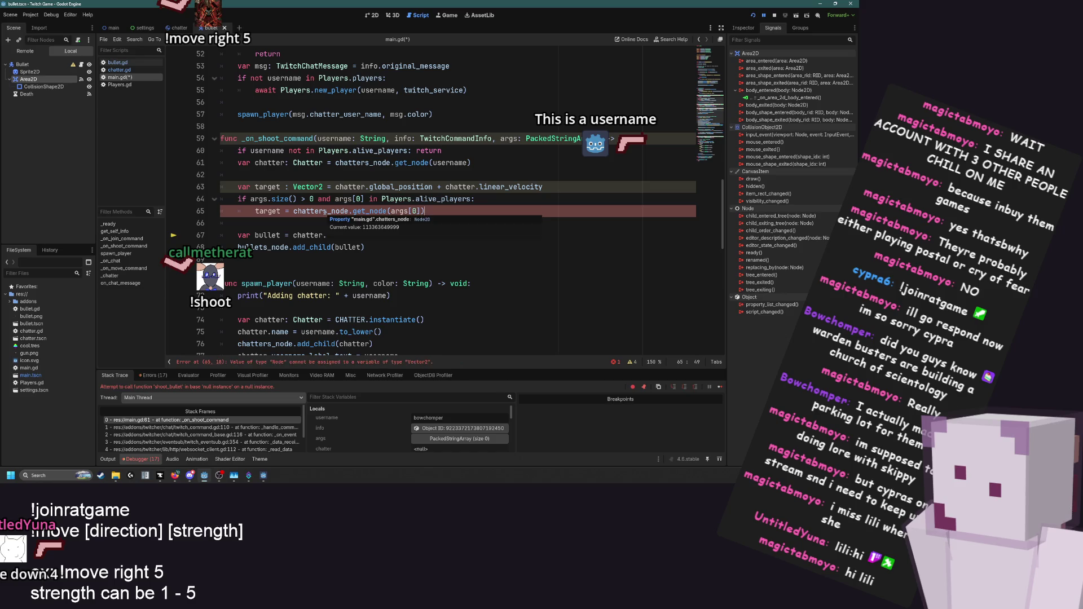
{"action": "type", "text": "l_position"}
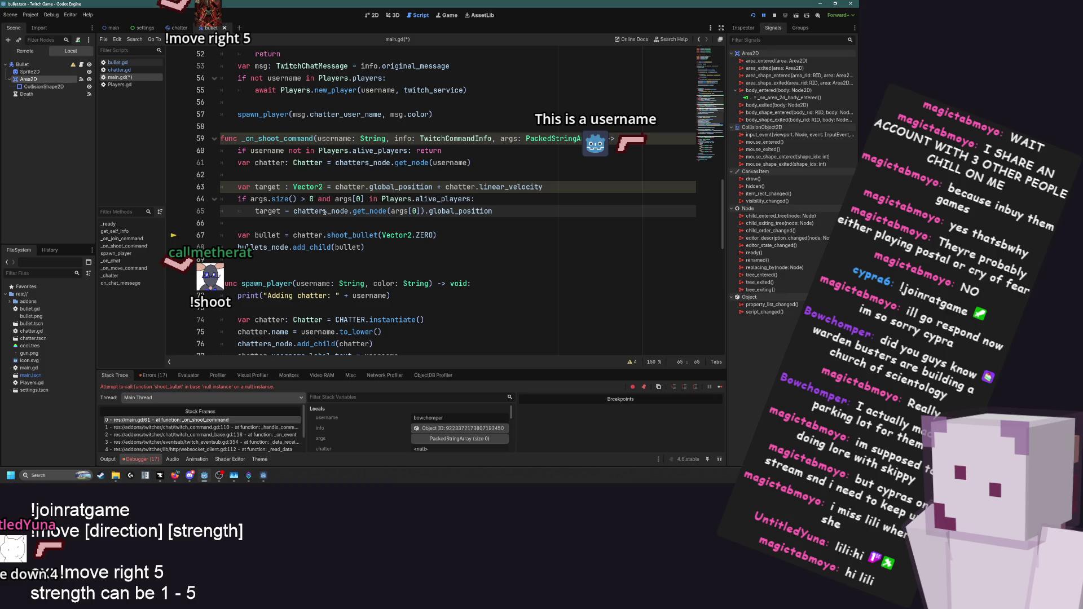
{"action": "key", "text": "ctrl+s"}
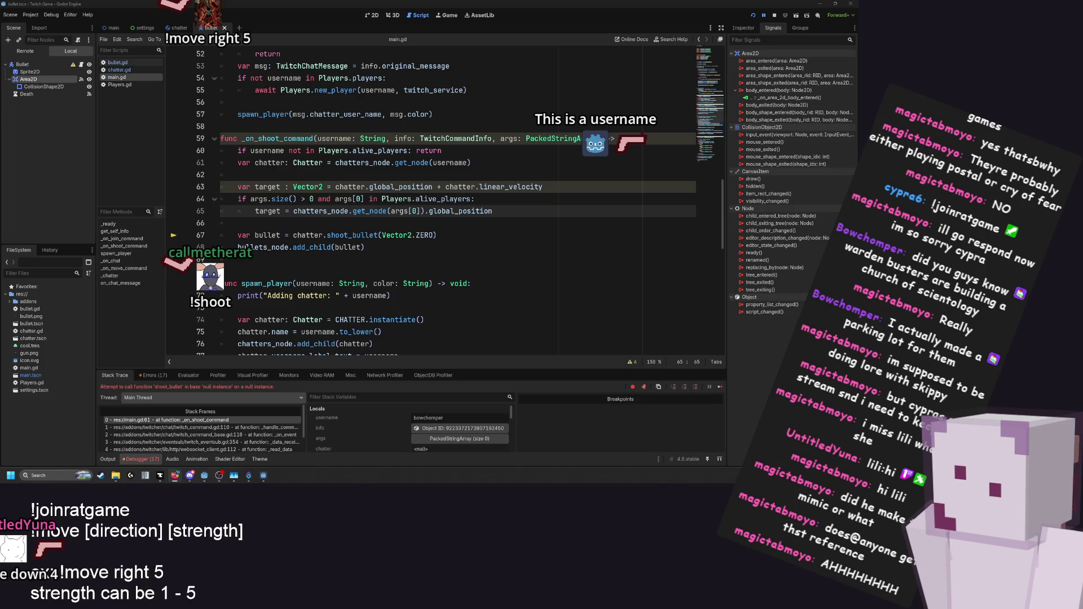
Relaunch the game, go to the failing avatar-scale line 79, and view the output log
{"action": "left_click", "coordinate": [753, 16]}
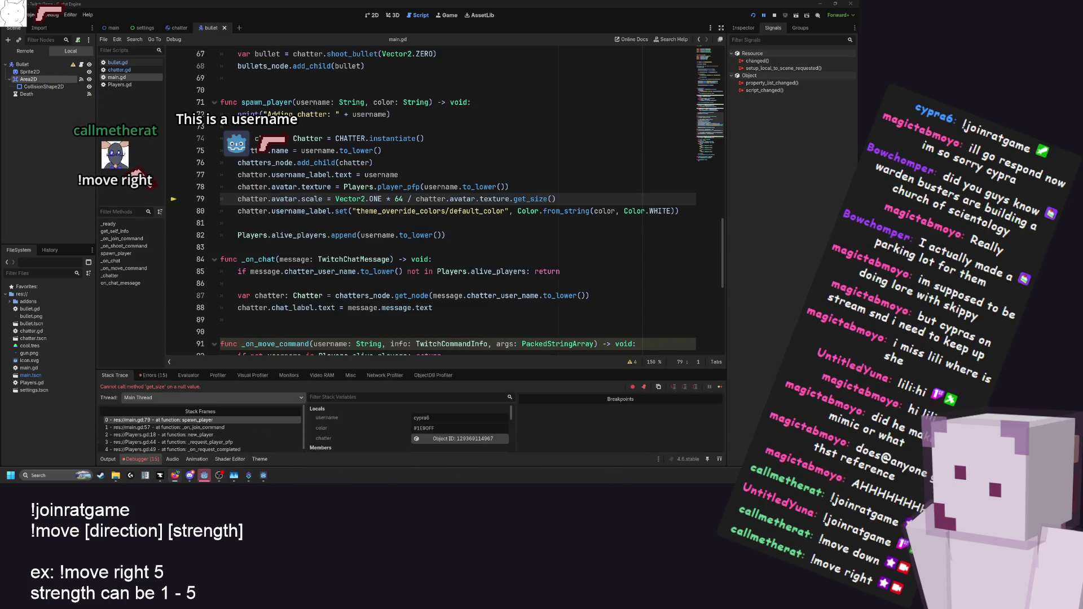
{"action": "left_click", "coordinate": [404, 199]}
{"action": "scroll", "coordinate": [424, 200], "scroll_direction": "up", "scroll_amount": 1}
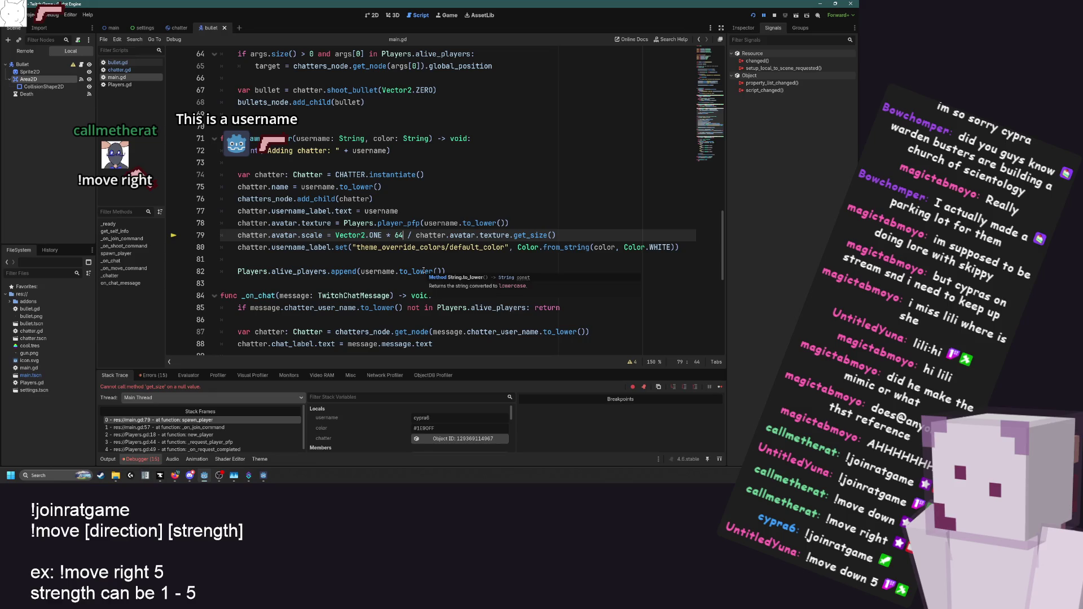
{"action": "left_click", "coordinate": [112, 459]}
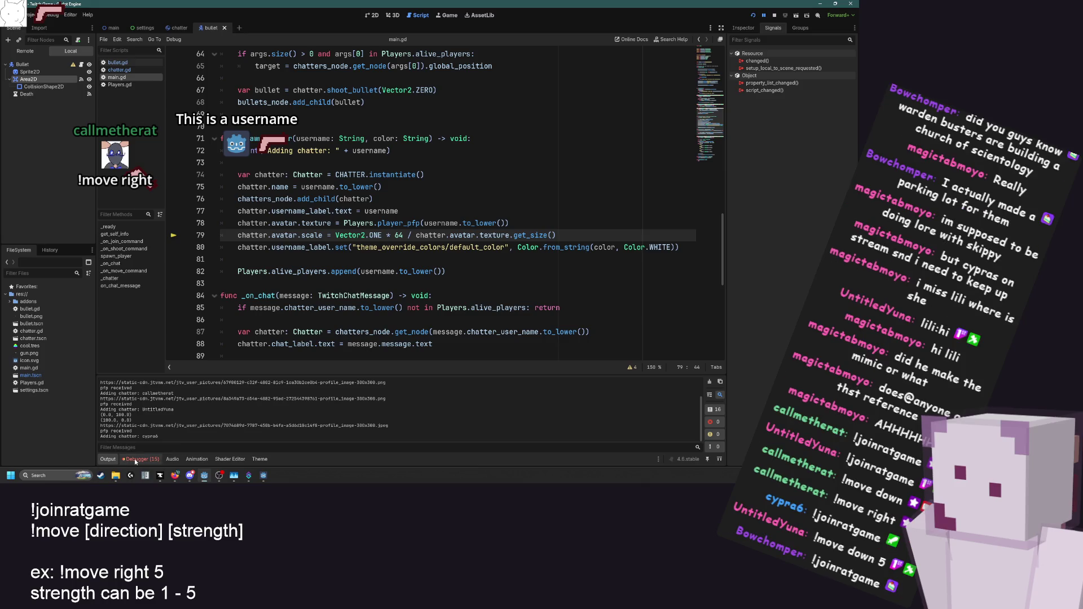
Examine avatar.texture on line 79, then jump to the _on_join_command caller at main.gd:57
{"action": "left_click", "coordinate": [134, 458]}
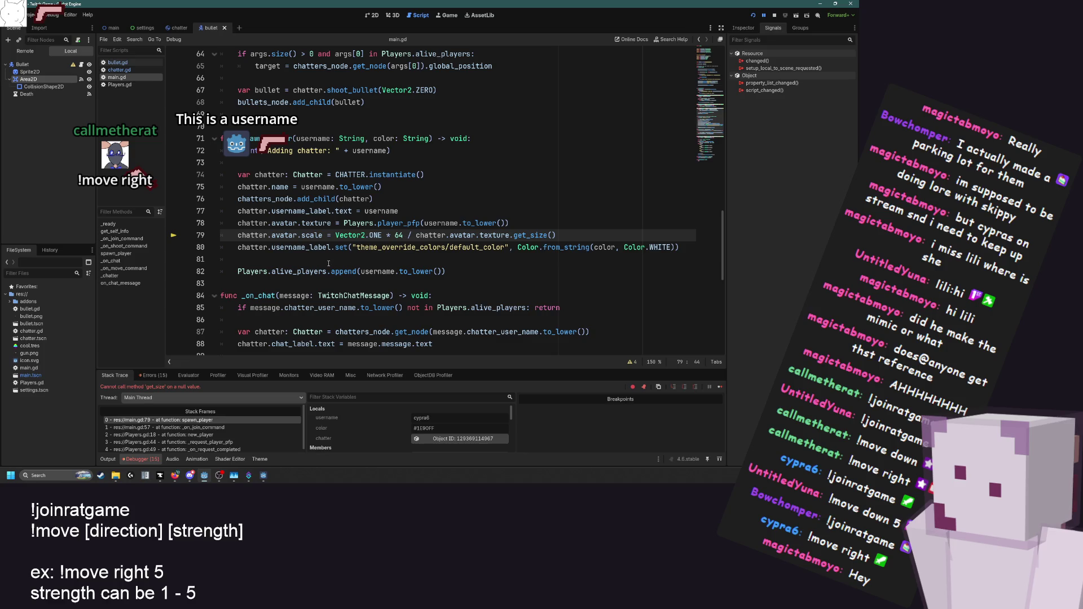
{"action": "mouse_move", "coordinate": [494, 235]}
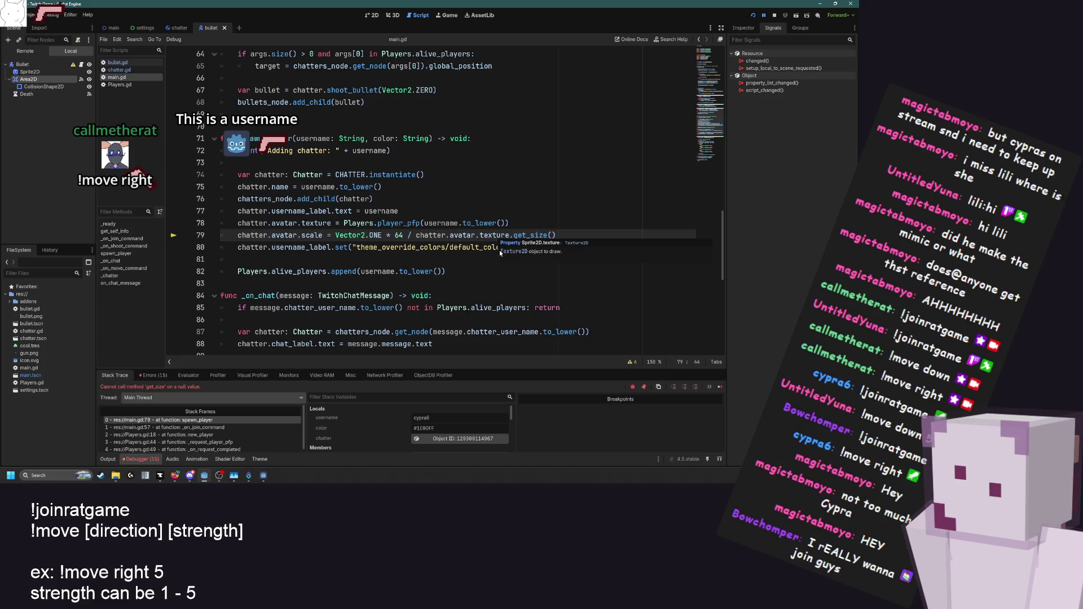
{"action": "left_click", "coordinate": [526, 235]}
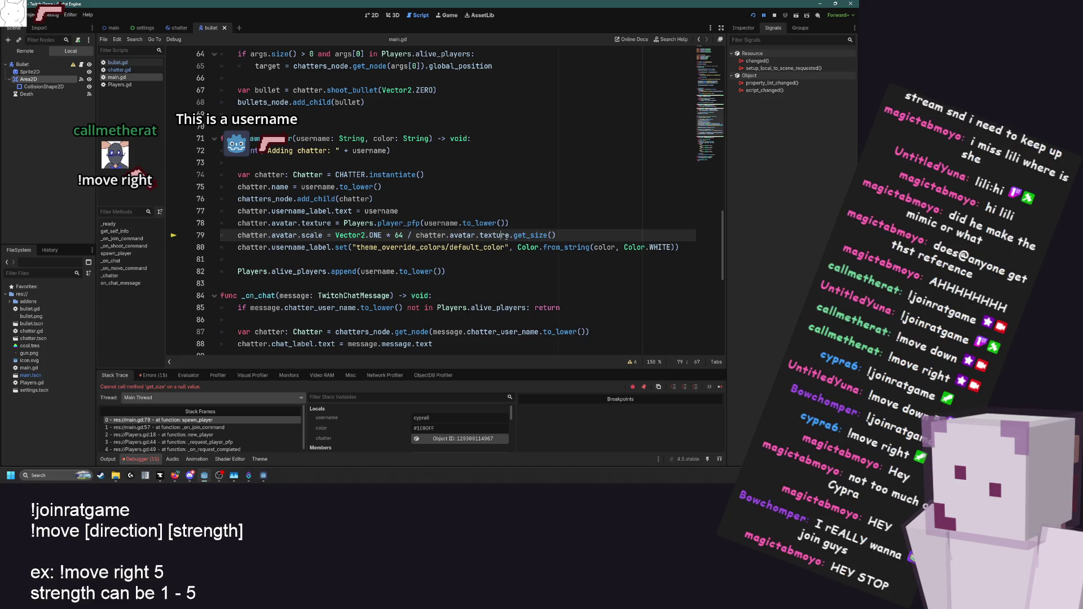
{"action": "left_click_drag", "start_coordinate": [509, 236], "coordinate": [479, 235]}
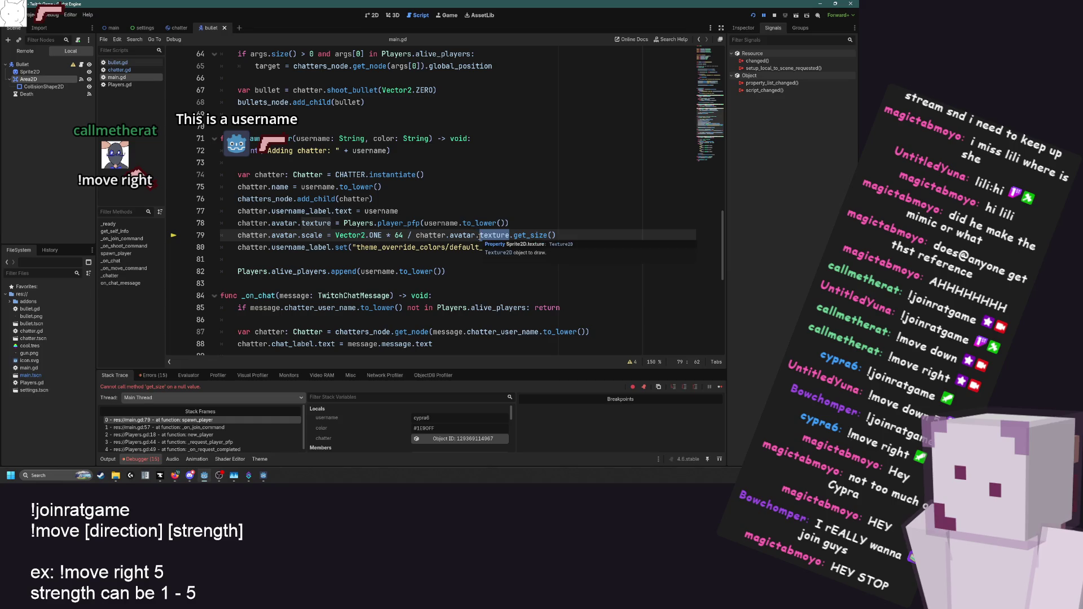
{"action": "left_click", "coordinate": [480, 235]}
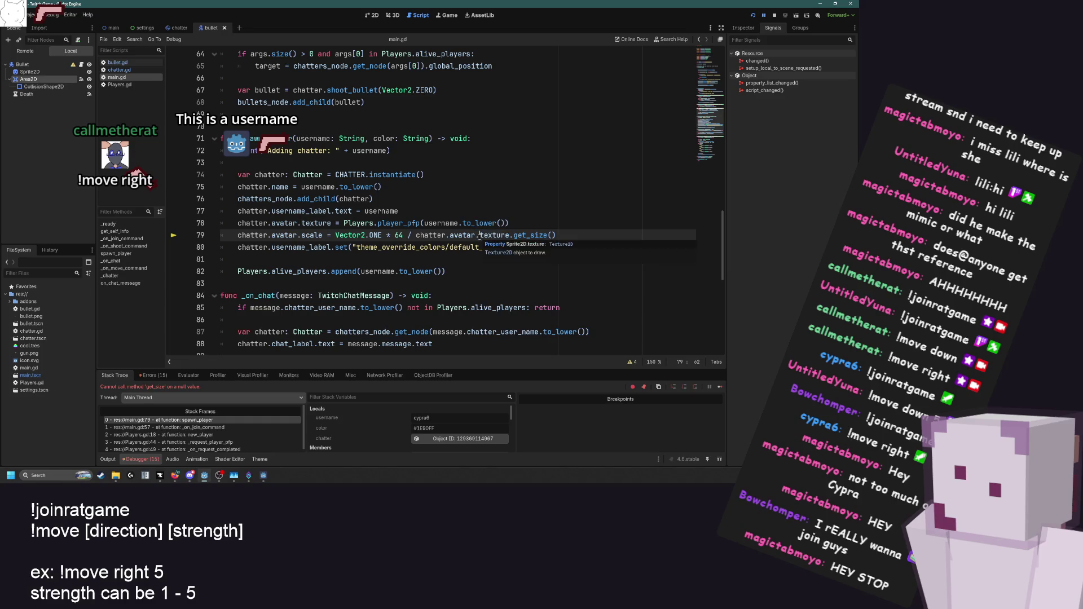
{"action": "left_click_drag", "start_coordinate": [449, 235], "coordinate": [510, 235]}
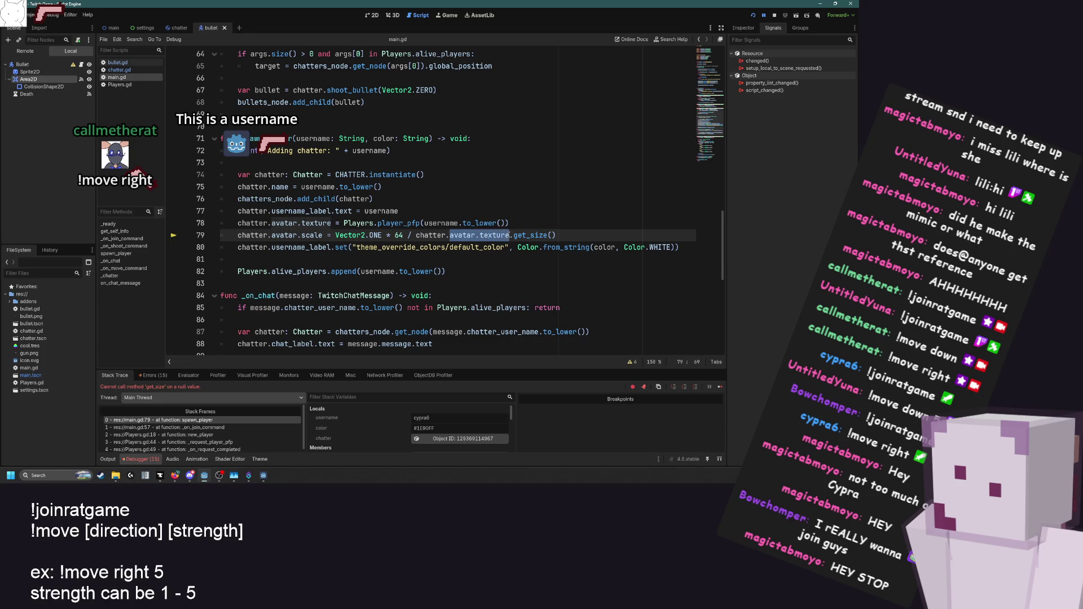
{"action": "left_click_drag", "start_coordinate": [344, 222], "coordinate": [509, 223]}
{"action": "left_click", "coordinate": [516, 223]}
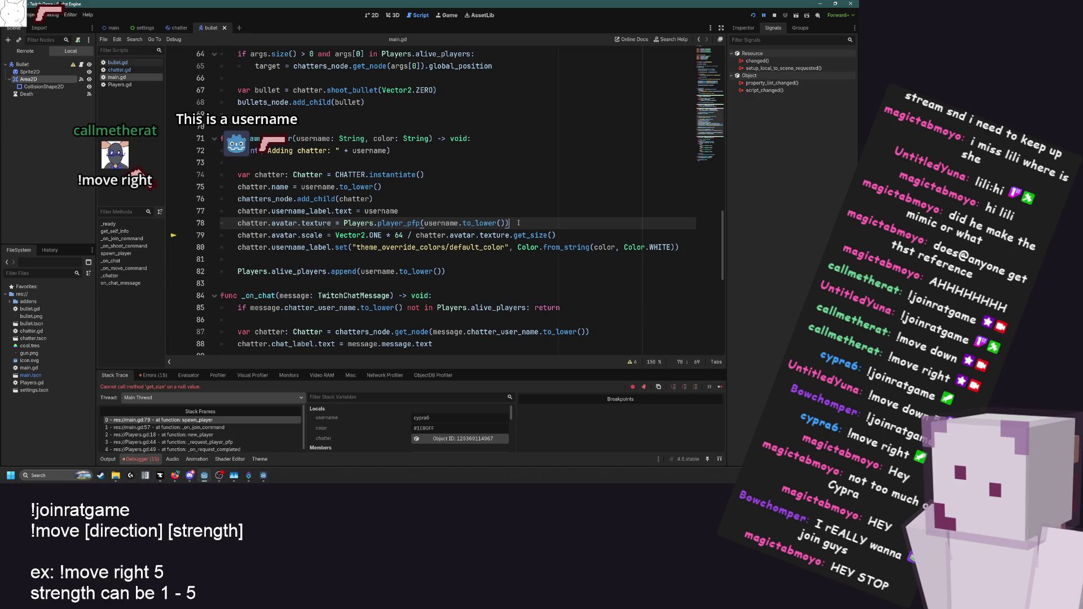
{"action": "left_click", "coordinate": [225, 428]}
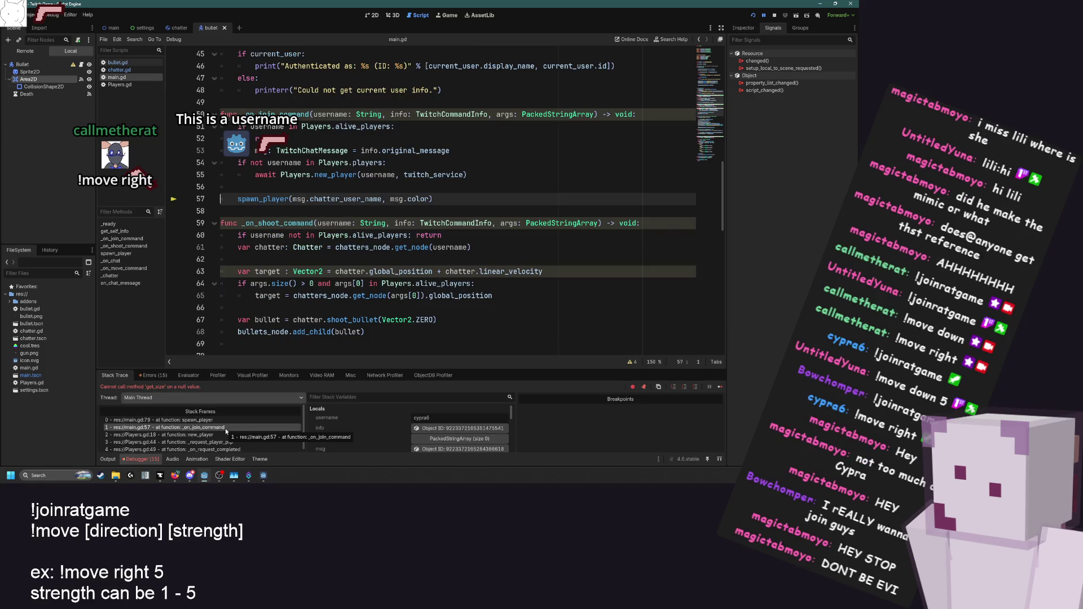
Step from spawn_player through new_player and _request_player_pfp to _on_request_completed, checking locals
{"action": "left_click", "coordinate": [225, 421]}
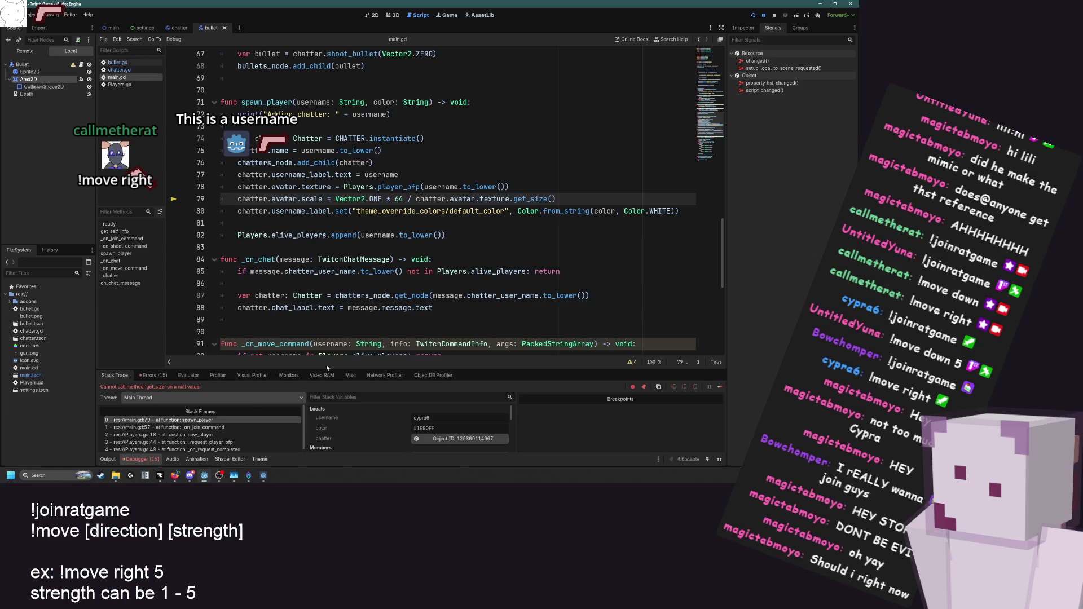
{"action": "left_click", "coordinate": [420, 176]}
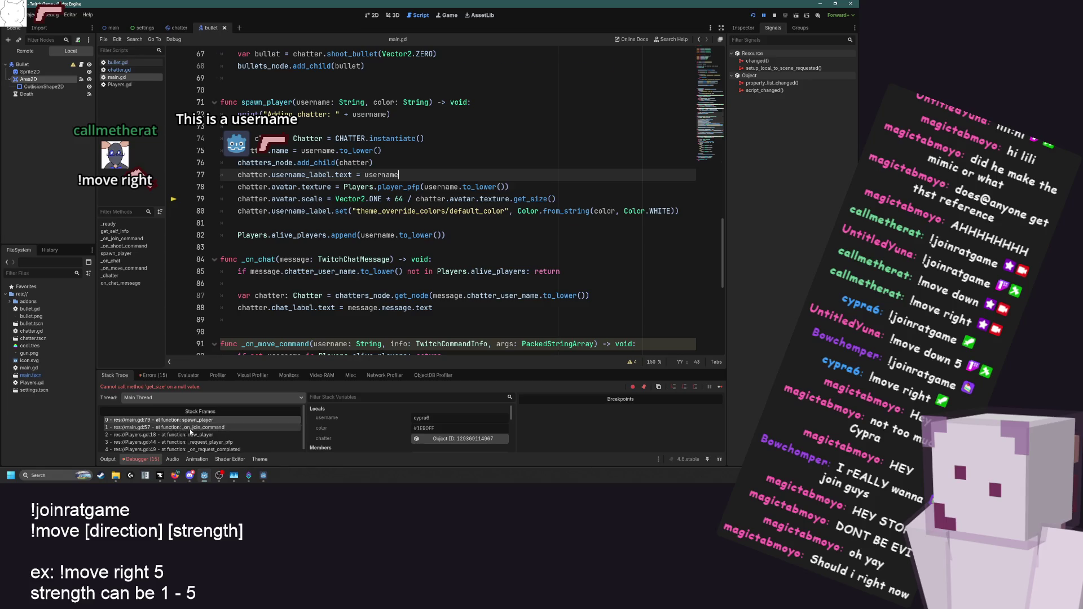
{"action": "left_click", "coordinate": [192, 435]}
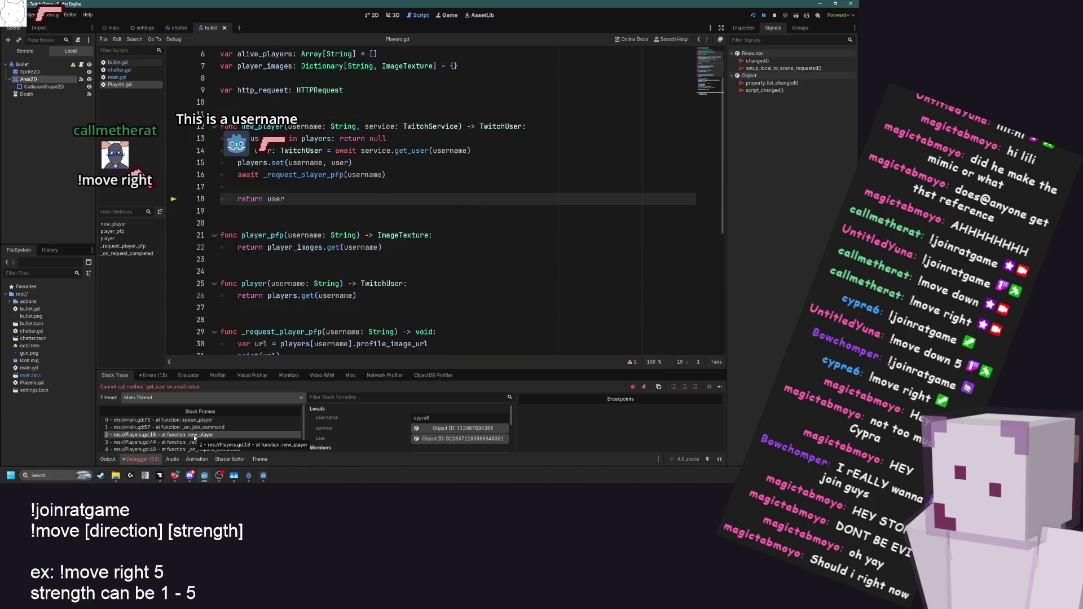
{"action": "left_click", "coordinate": [193, 427]}
{"action": "left_click", "coordinate": [197, 420]}
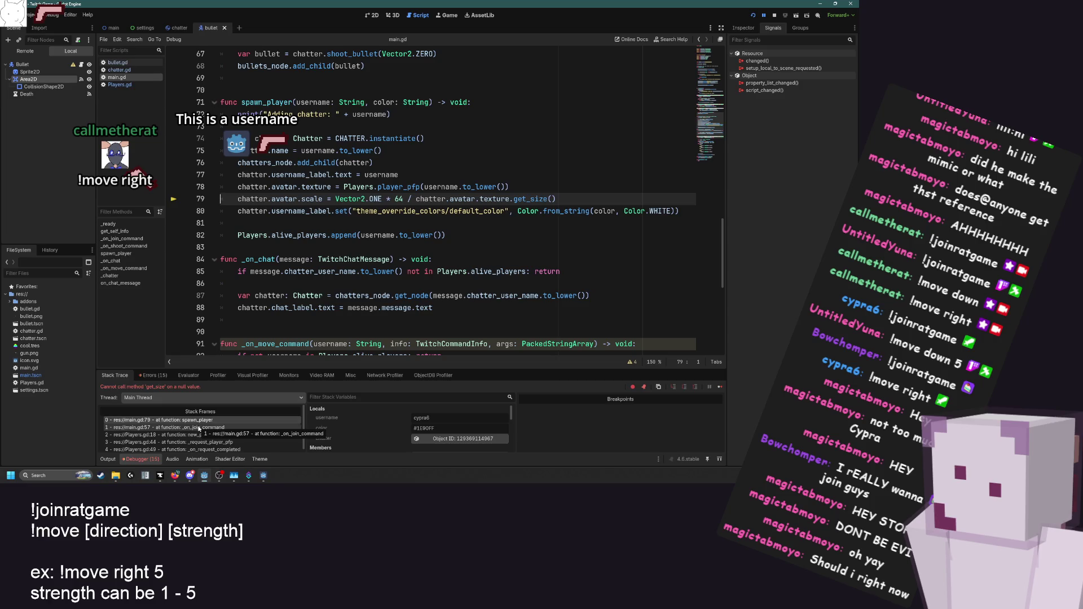
{"action": "left_click", "coordinate": [198, 427]}
{"action": "left_click", "coordinate": [198, 434]}
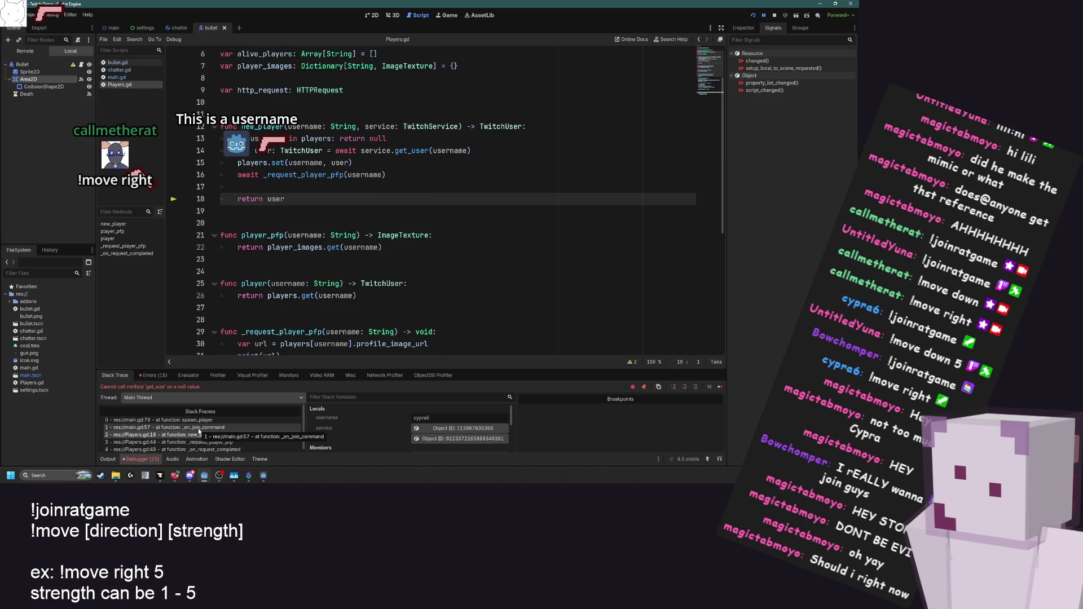
{"action": "left_click", "coordinate": [204, 442]}
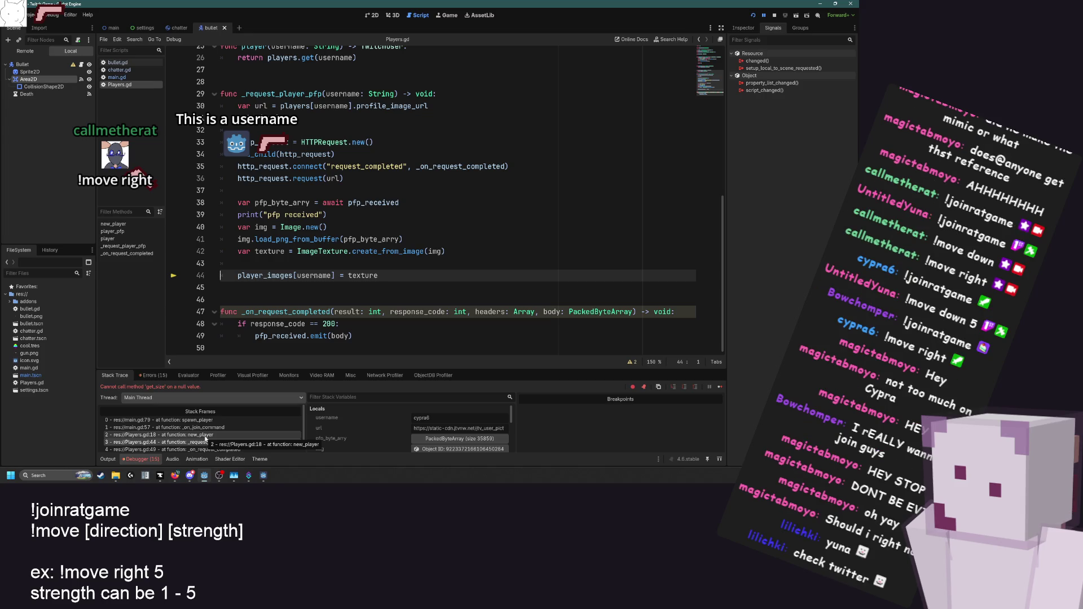
{"action": "left_click", "coordinate": [205, 436]}
{"action": "left_click", "coordinate": [204, 443]}
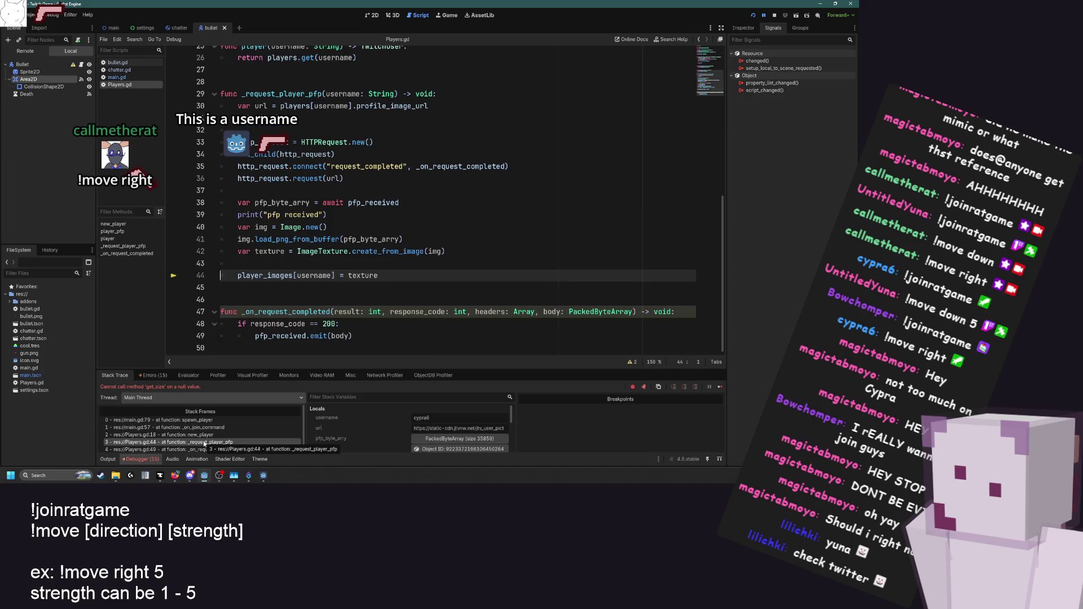
{"action": "left_click", "coordinate": [223, 449]}
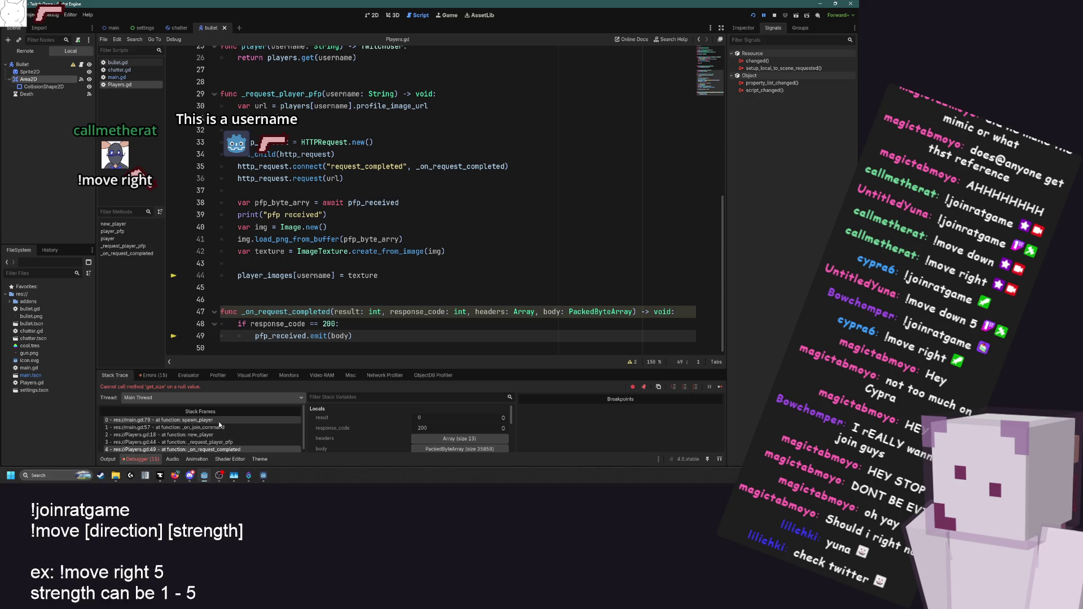
Walk back up through new_player and _on_join_command to spawn_player, then show the Output log
{"action": "left_click", "coordinate": [217, 442]}
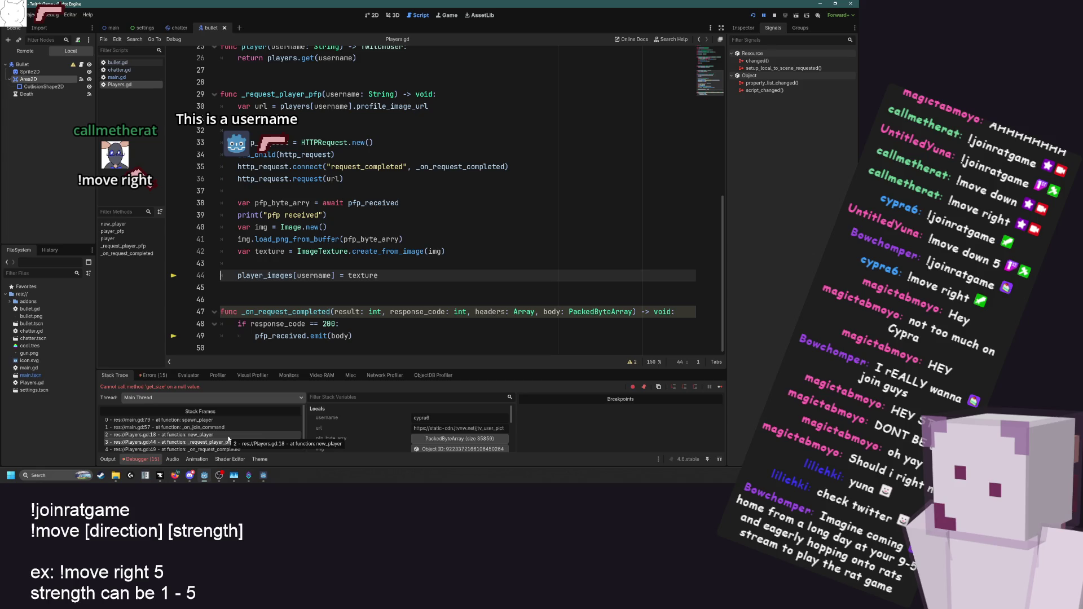
{"action": "left_click", "coordinate": [228, 437]}
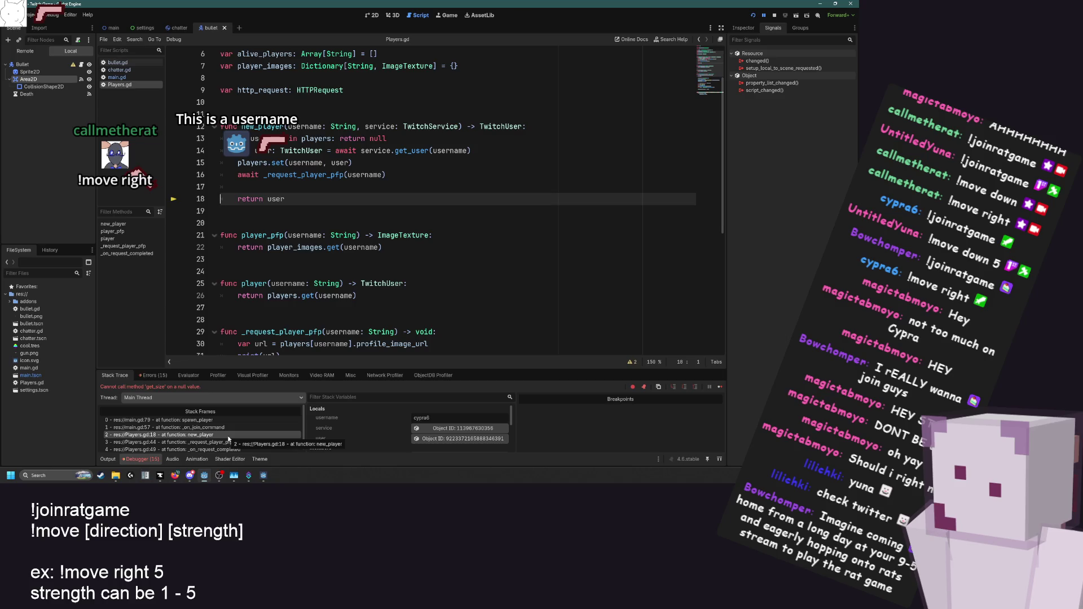
{"action": "left_click", "coordinate": [225, 427]}
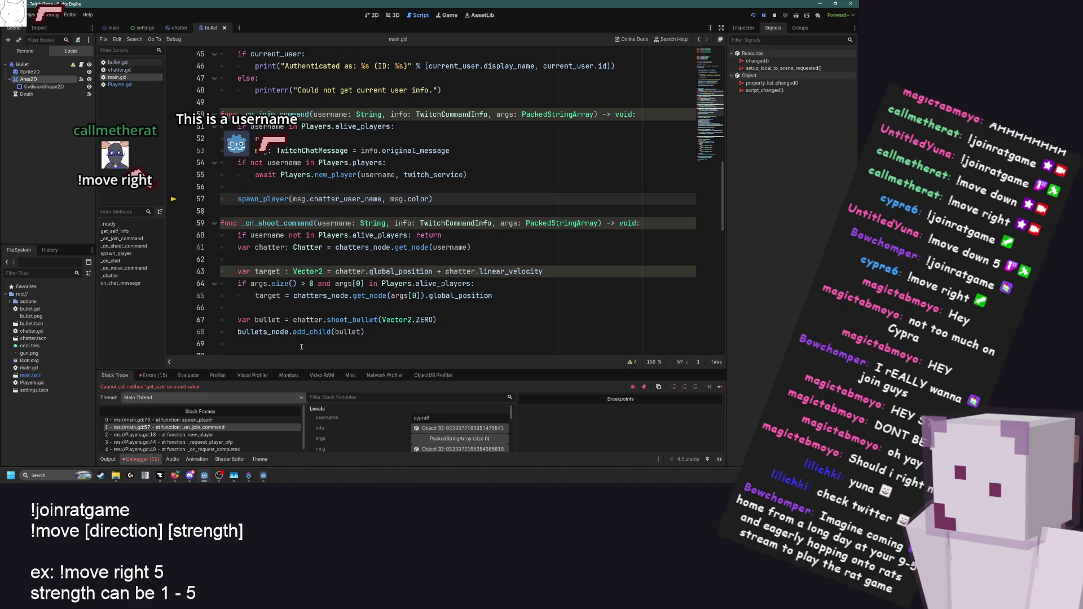
{"action": "mouse_move", "coordinate": [309, 333]}
{"action": "left_click", "coordinate": [221, 434]}
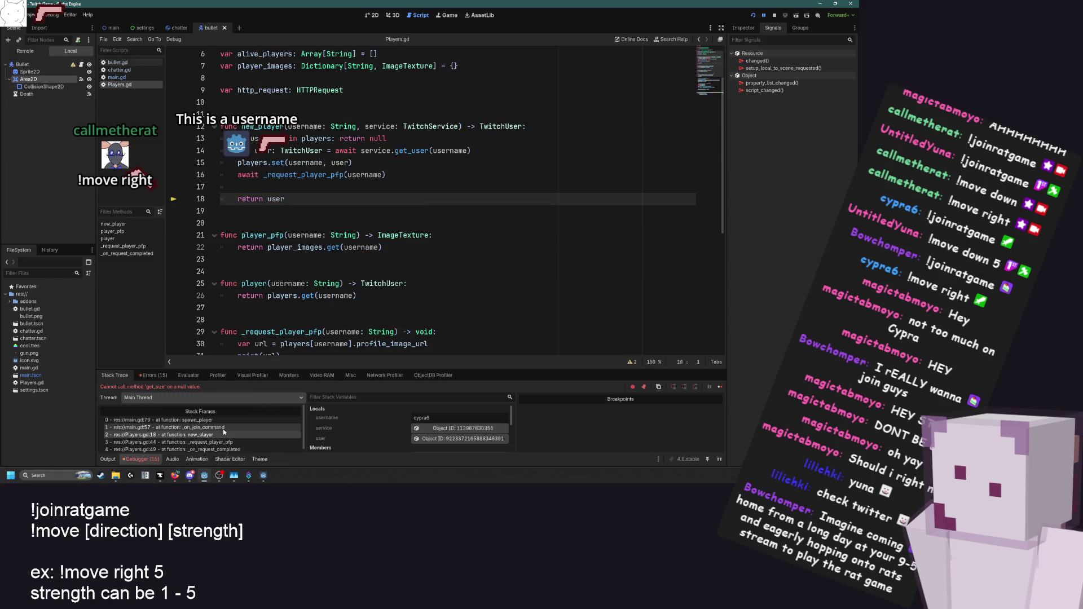
{"action": "left_click", "coordinate": [223, 429]}
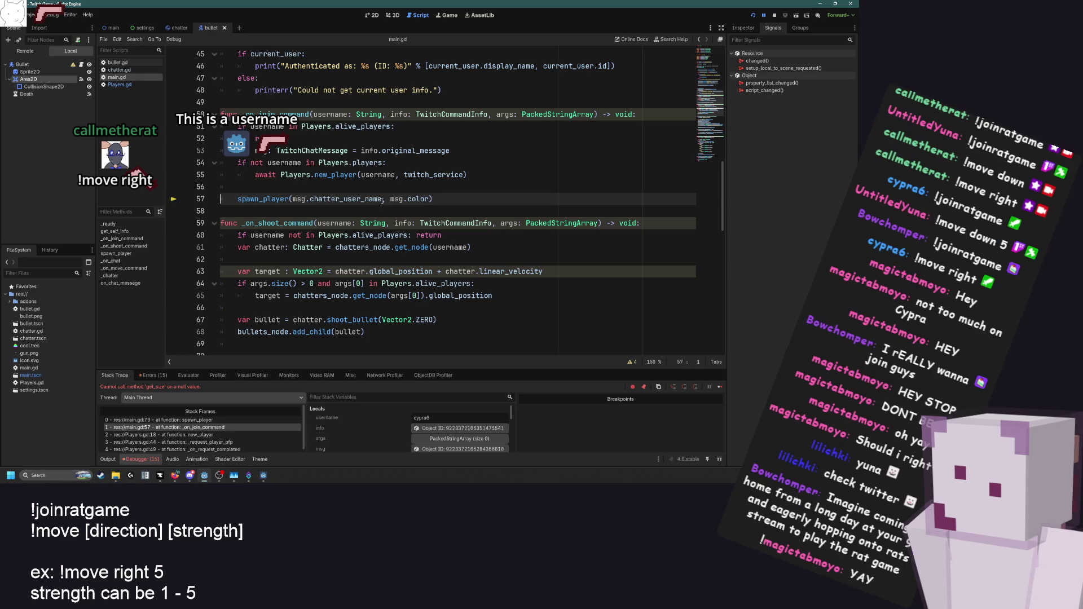
{"action": "left_click", "coordinate": [237, 419]}
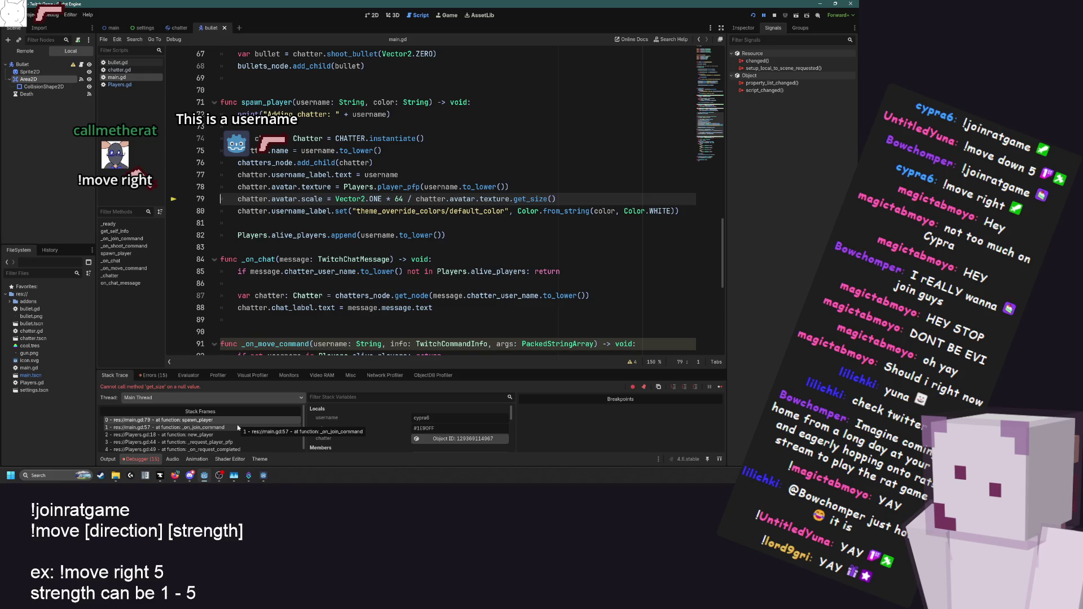
{"action": "left_click", "coordinate": [238, 427]}
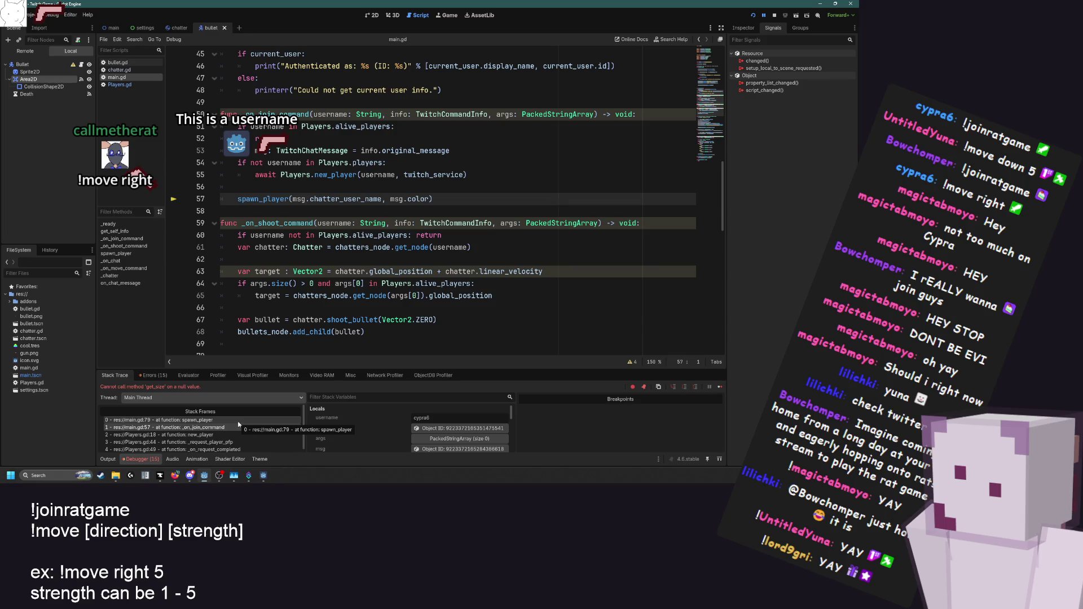
{"action": "left_click", "coordinate": [238, 422]}
{"action": "left_click", "coordinate": [116, 458]}
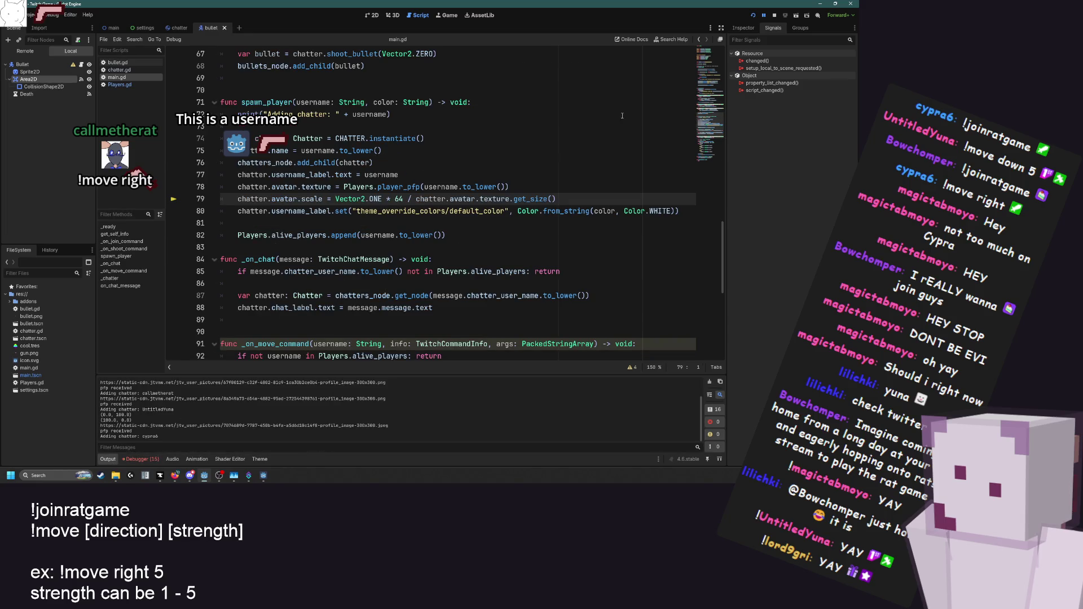
Relaunch the game, refocus the editor on line 81 while chatters join, then restart it
{"action": "left_click", "coordinate": [753, 15]}
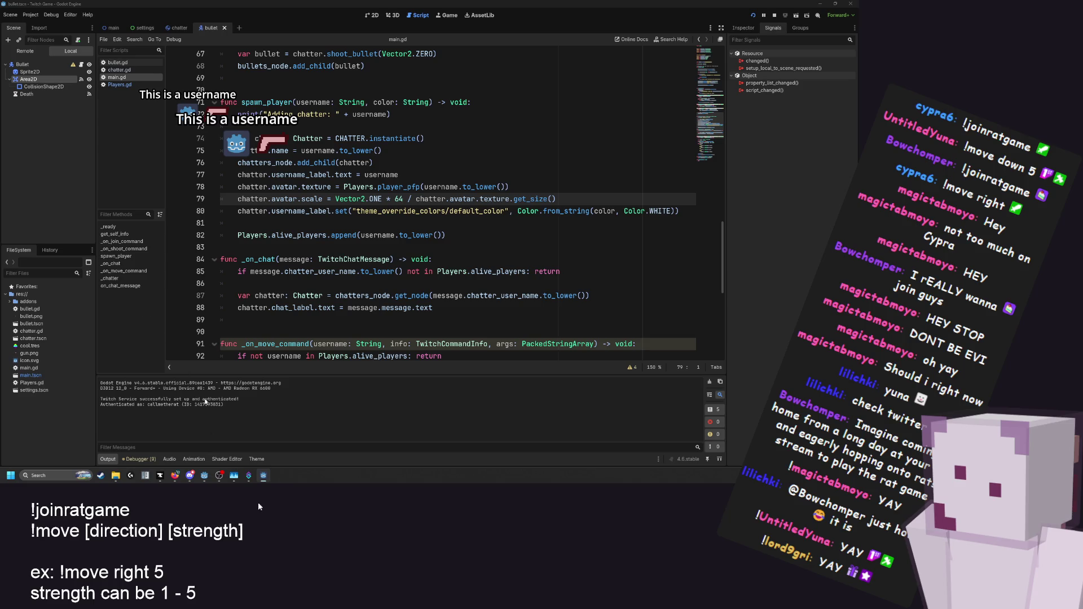
{"action": "mouse_move", "coordinate": [209, 480]}
{"action": "left_click", "coordinate": [206, 441]}
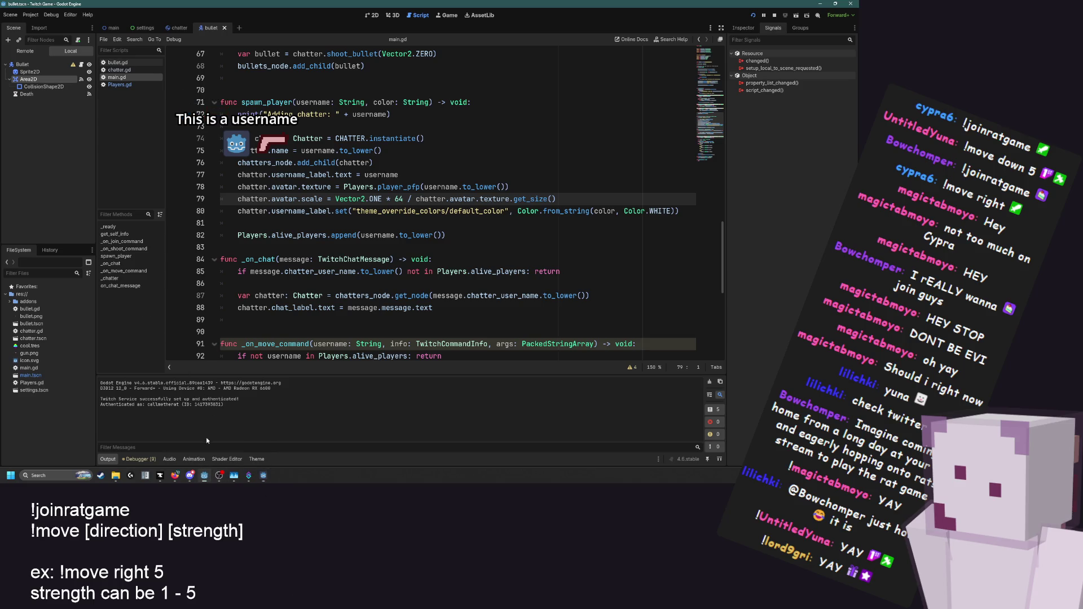
{"action": "left_click", "coordinate": [318, 220]}
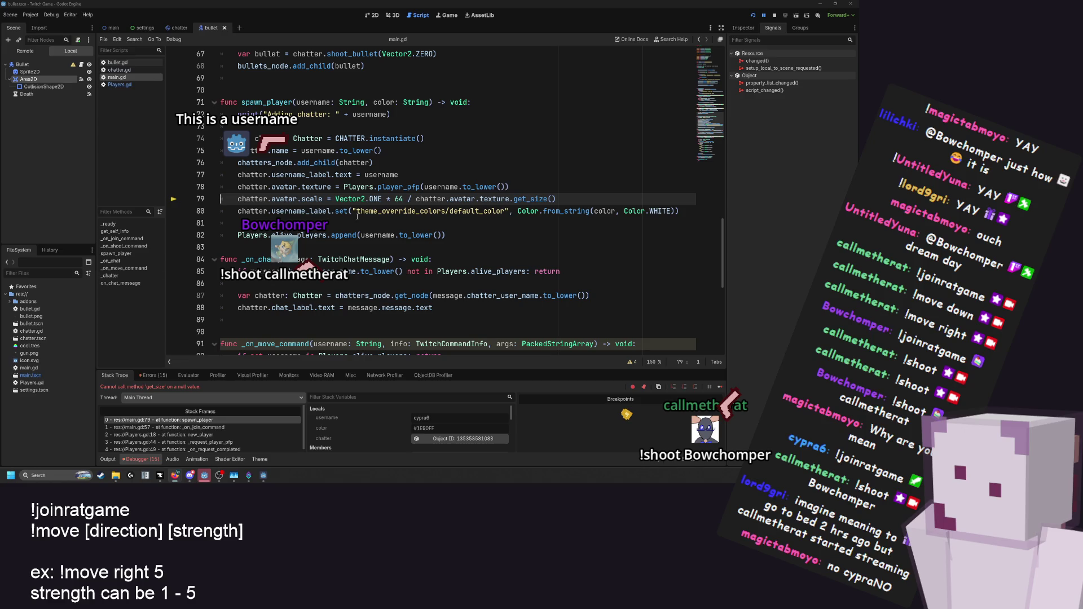
{"action": "left_click", "coordinate": [752, 16]}
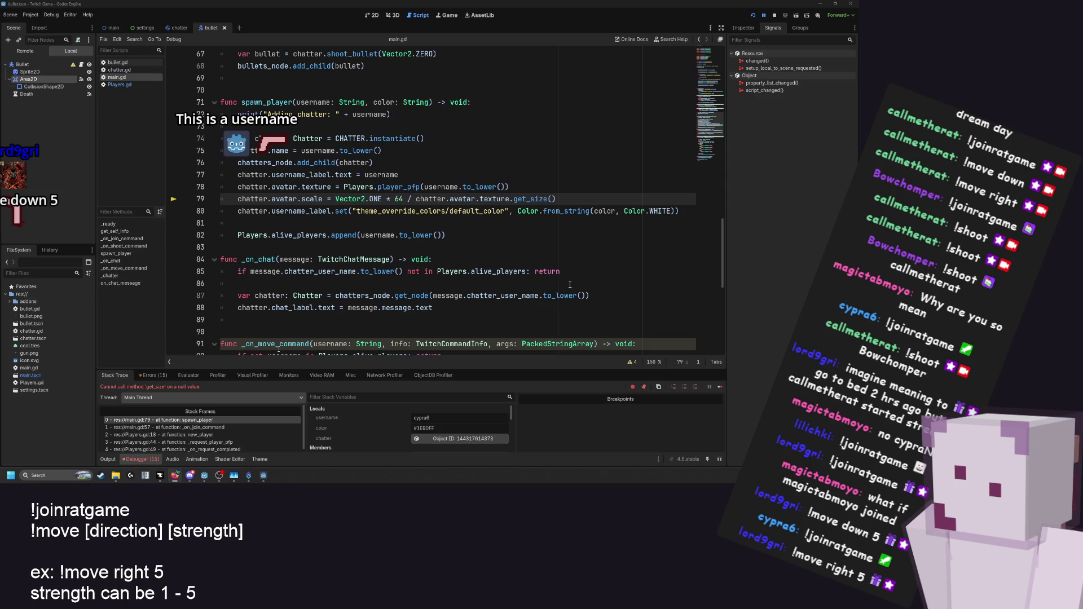
Switch the Scene dock to the Remote tree of the running game
{"action": "left_click", "coordinate": [25, 51]}
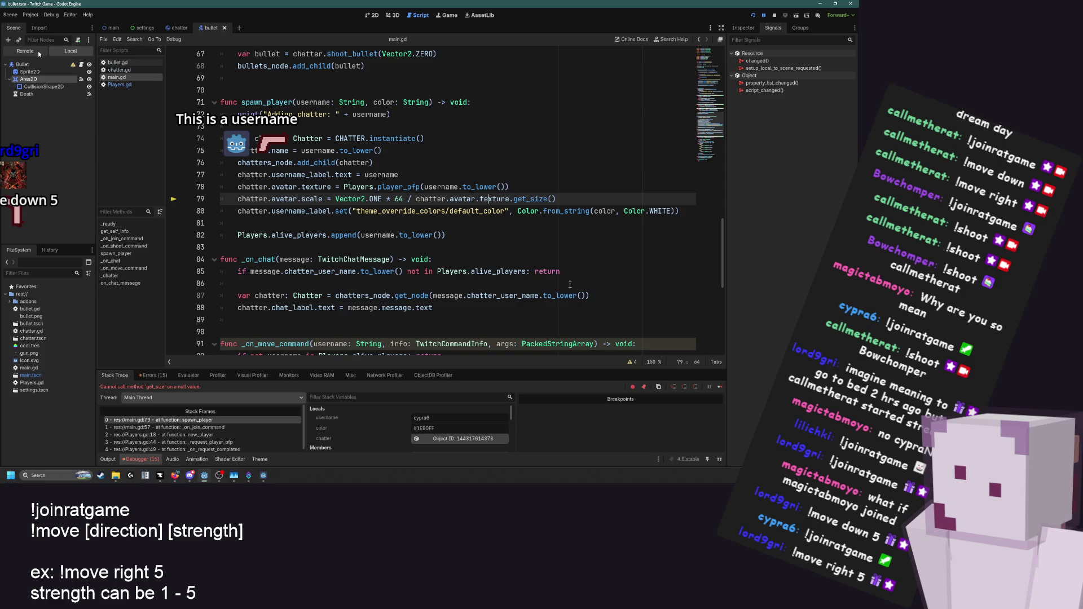
Expand the remote Chatters tree and inspect a chatter's Avatar sprite texture
{"action": "left_click", "coordinate": [9, 79]}
{"action": "left_click", "coordinate": [16, 93]}
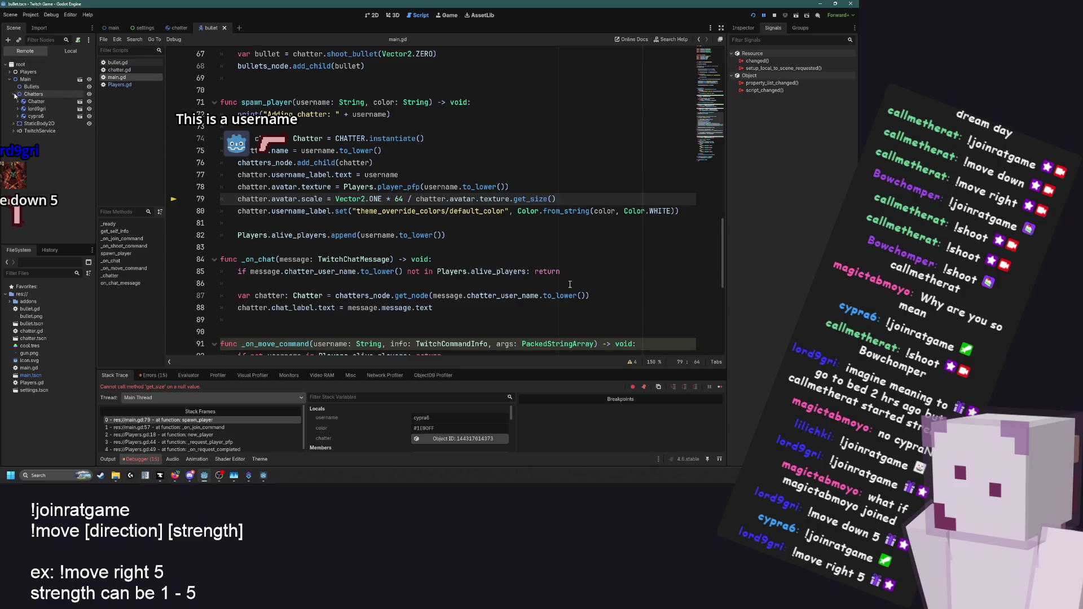
{"action": "left_click", "coordinate": [18, 108]}
{"action": "left_click", "coordinate": [39, 115]}
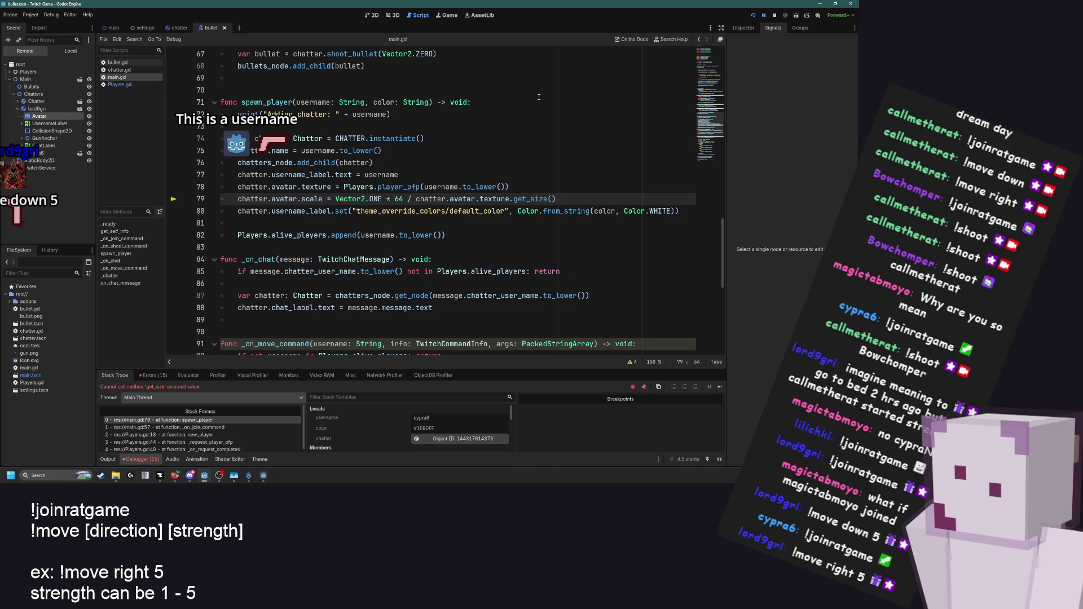
{"action": "left_click", "coordinate": [820, 116]}
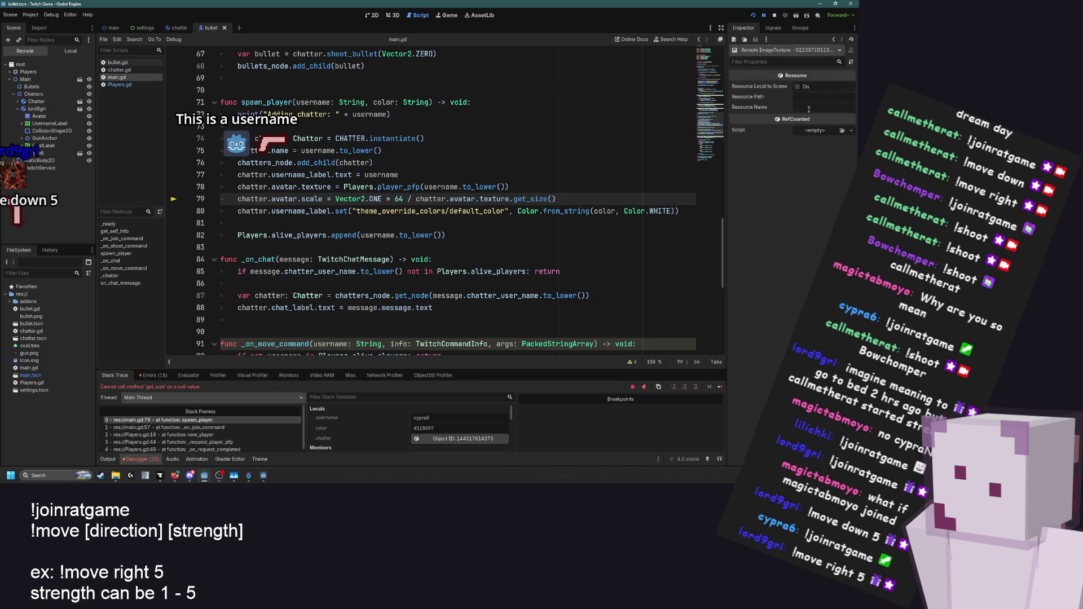
Inspect other spawned chatters and their Avatars, viewing the chatter's RigidBody2D properties
{"action": "left_click", "coordinate": [38, 153]}
{"action": "left_click", "coordinate": [21, 152]}
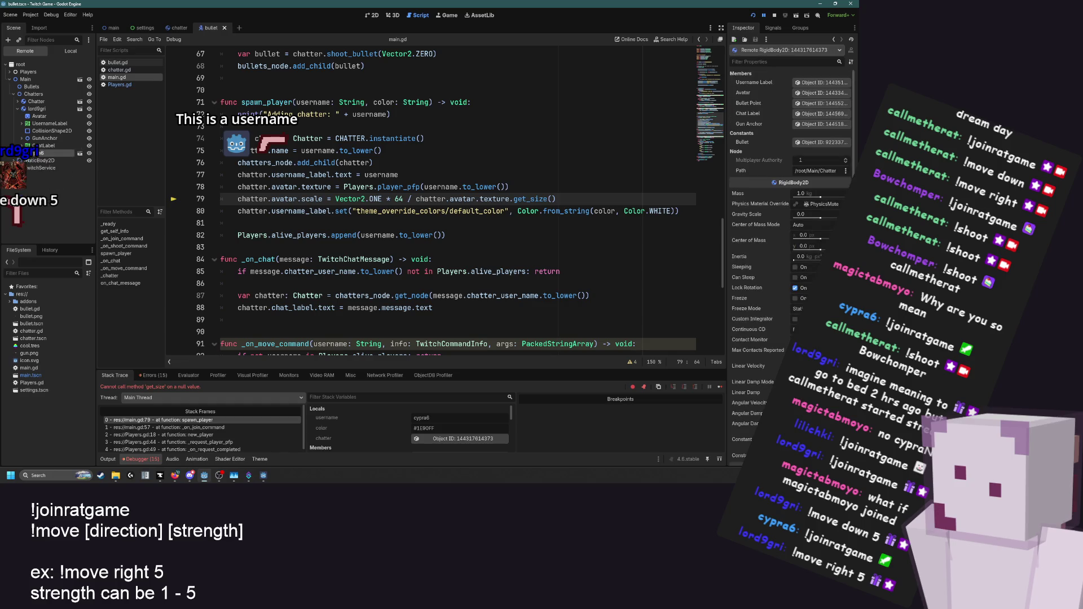
{"action": "left_click", "coordinate": [31, 160]}
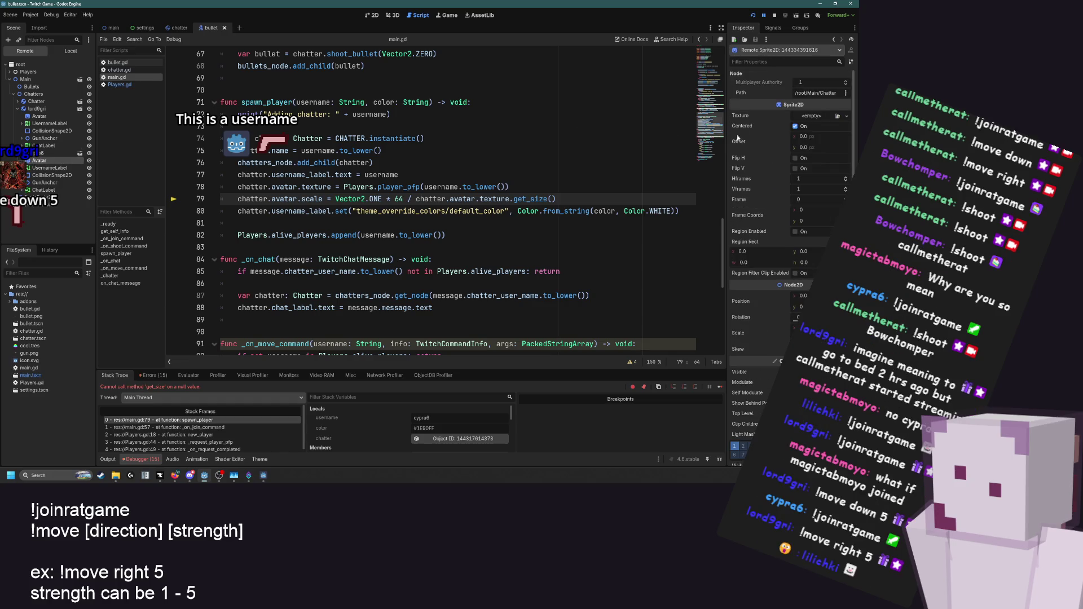
{"action": "left_click", "coordinate": [19, 101]}
{"action": "left_click", "coordinate": [33, 109]}
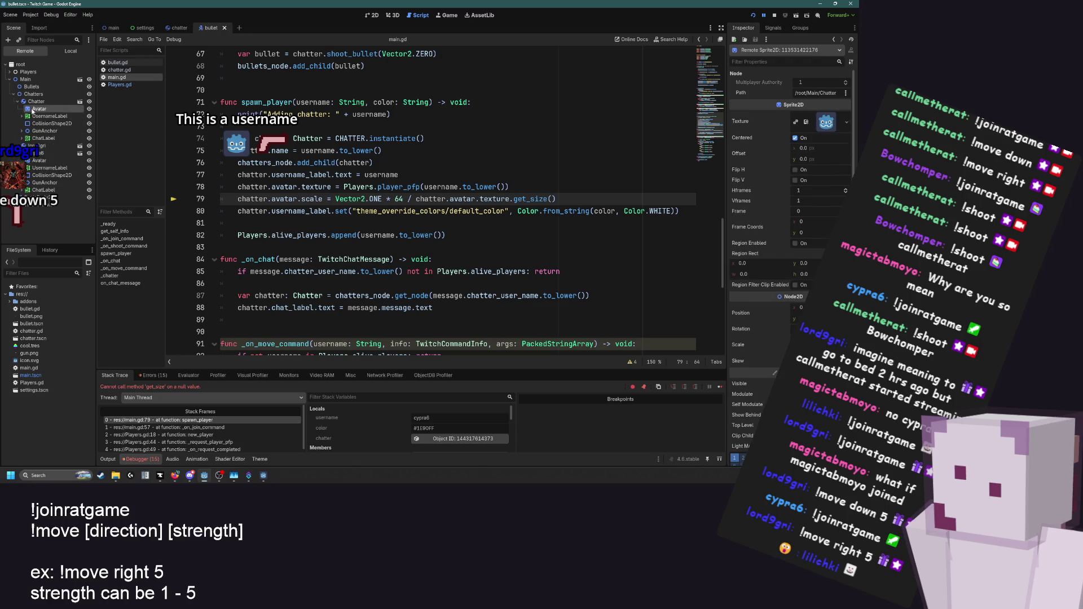
{"action": "left_click", "coordinate": [19, 101]}
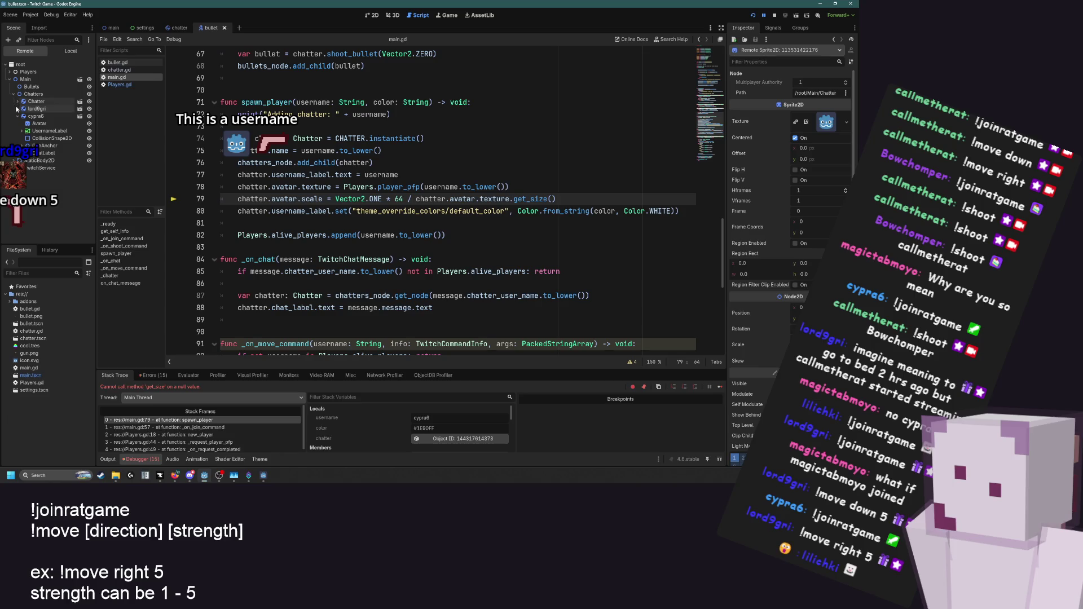
{"action": "left_click", "coordinate": [20, 109]}
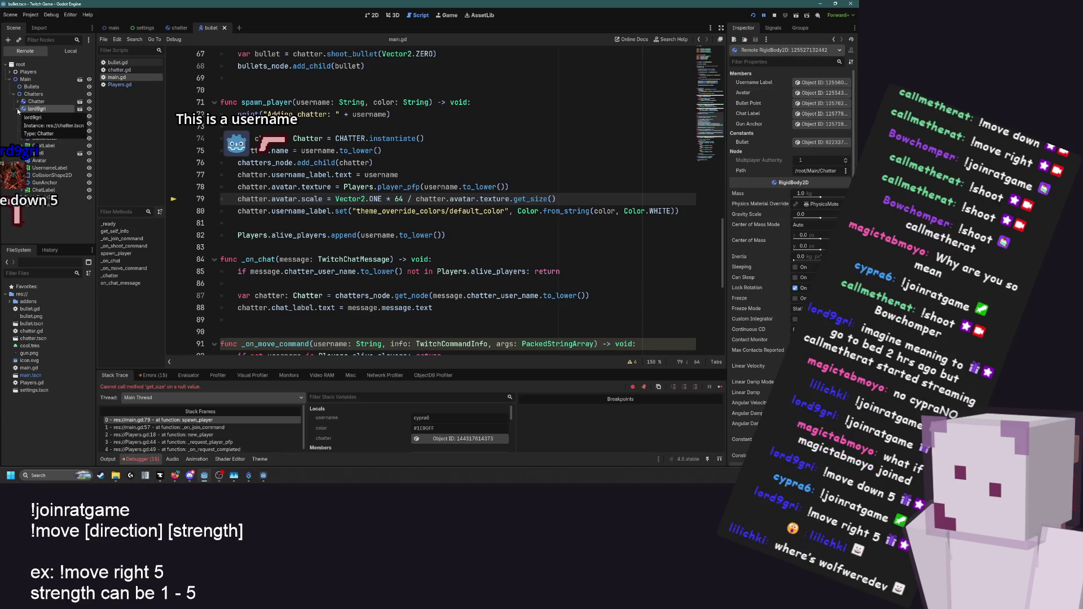
{"action": "left_click", "coordinate": [17, 109]}
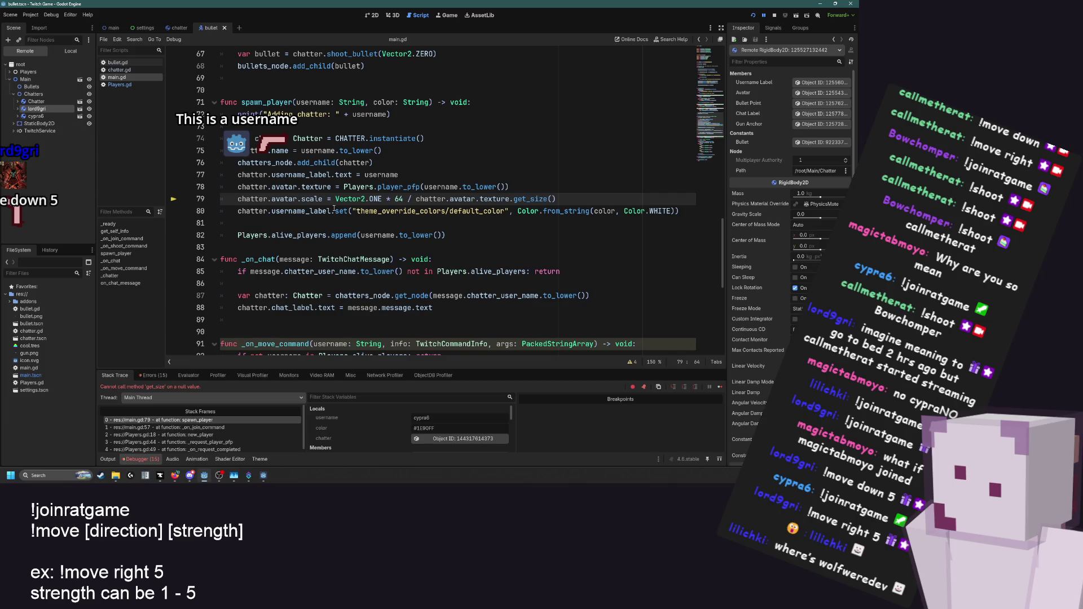
Return to the avatar scale line in main.gd's spawn_player
{"action": "left_click", "coordinate": [555, 238]}
{"action": "scroll", "coordinate": [555, 238], "scroll_direction": "up", "scroll_amount": 2}
{"action": "left_click", "coordinate": [570, 271]}
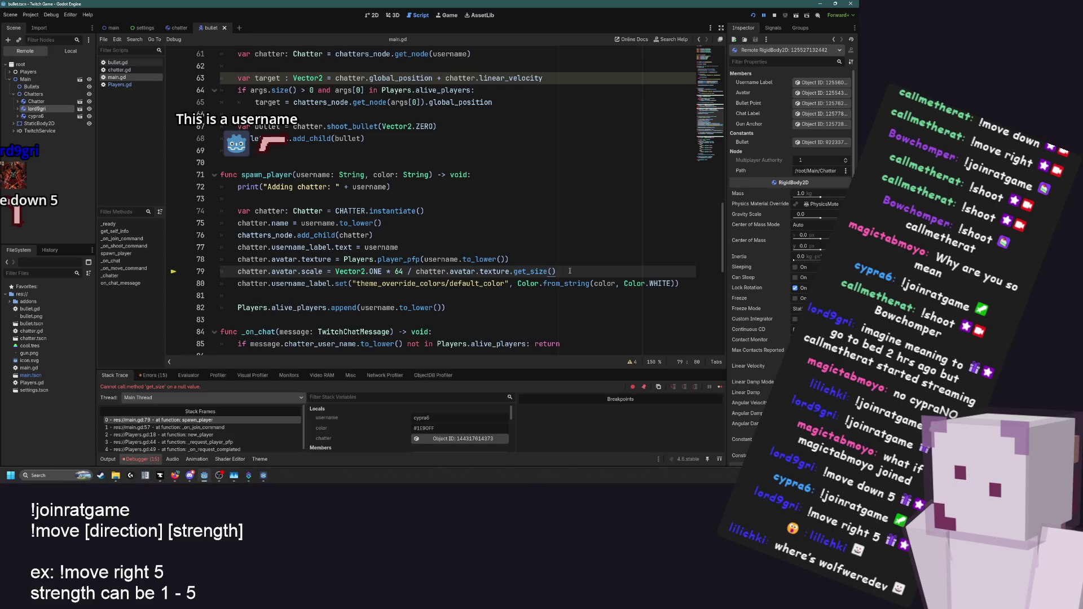
{"action": "left_click_drag", "start_coordinate": [569, 271], "coordinate": [238, 271]}
{"action": "left_click", "coordinate": [239, 271]}
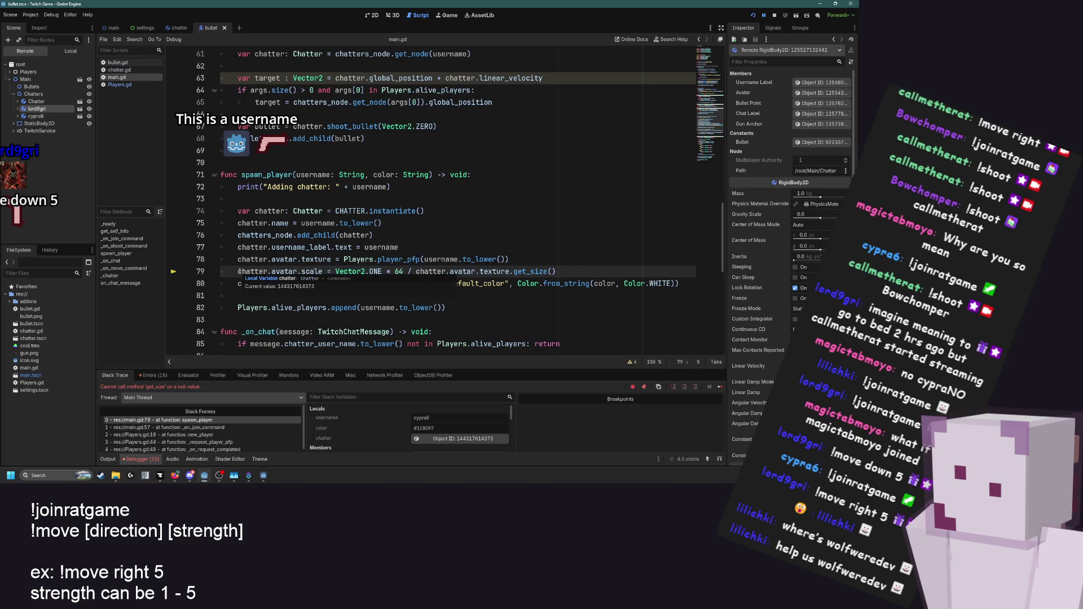
{"action": "left_click_drag", "start_coordinate": [257, 272], "coordinate": [592, 268]}
{"action": "left_click", "coordinate": [592, 268]}
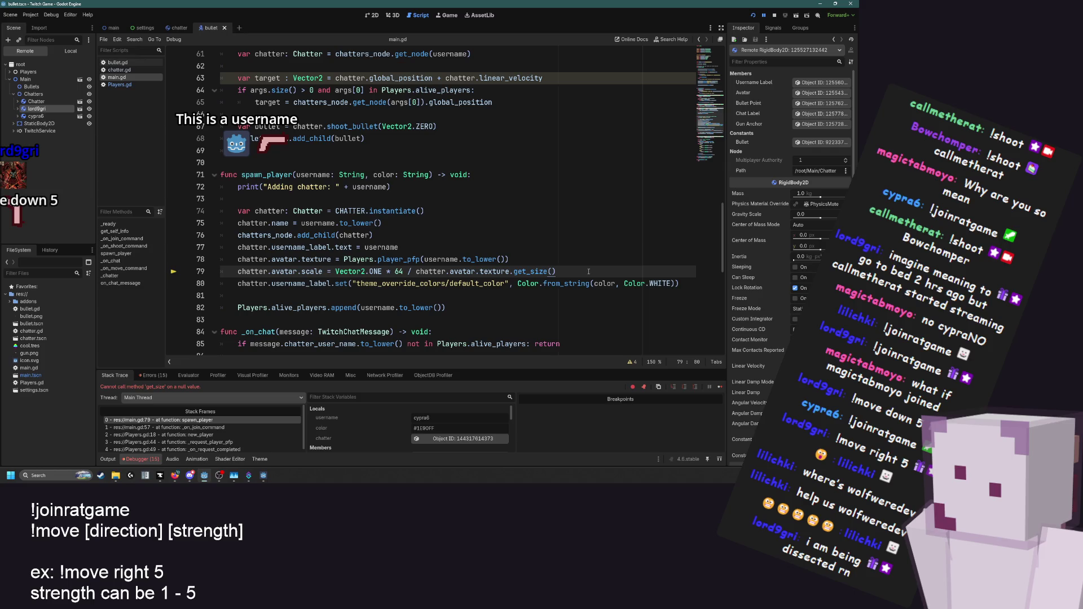
{"action": "scroll", "coordinate": [588, 271], "scroll_direction": "up", "scroll_amount": 1}
{"action": "left_click", "coordinate": [567, 292]}
{"action": "key", "text": "Up"}
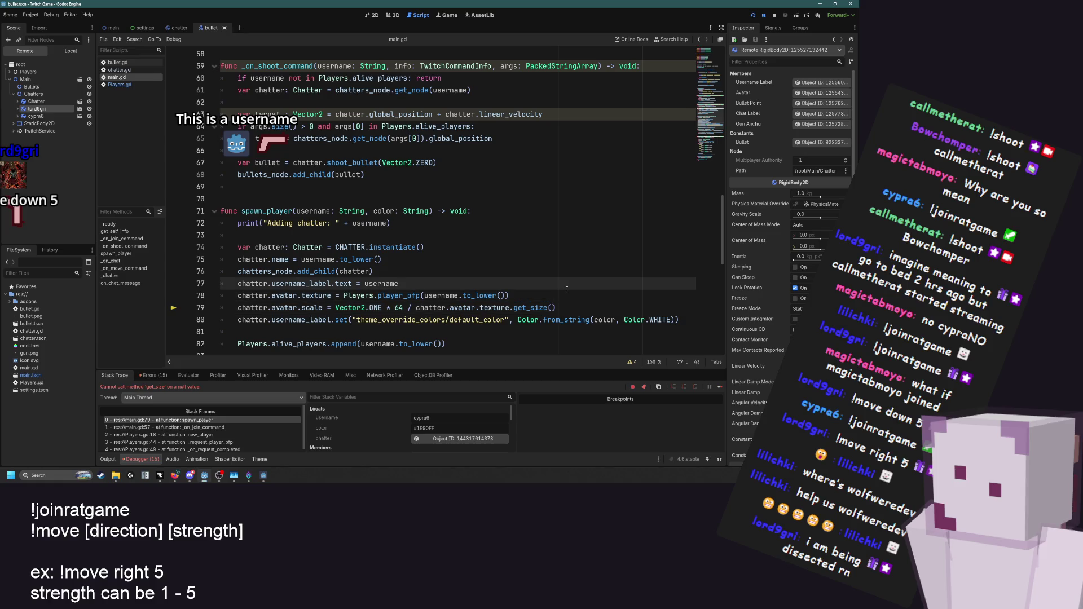
{"action": "scroll", "coordinate": [546, 279], "scroll_direction": "down", "scroll_amount": 1}
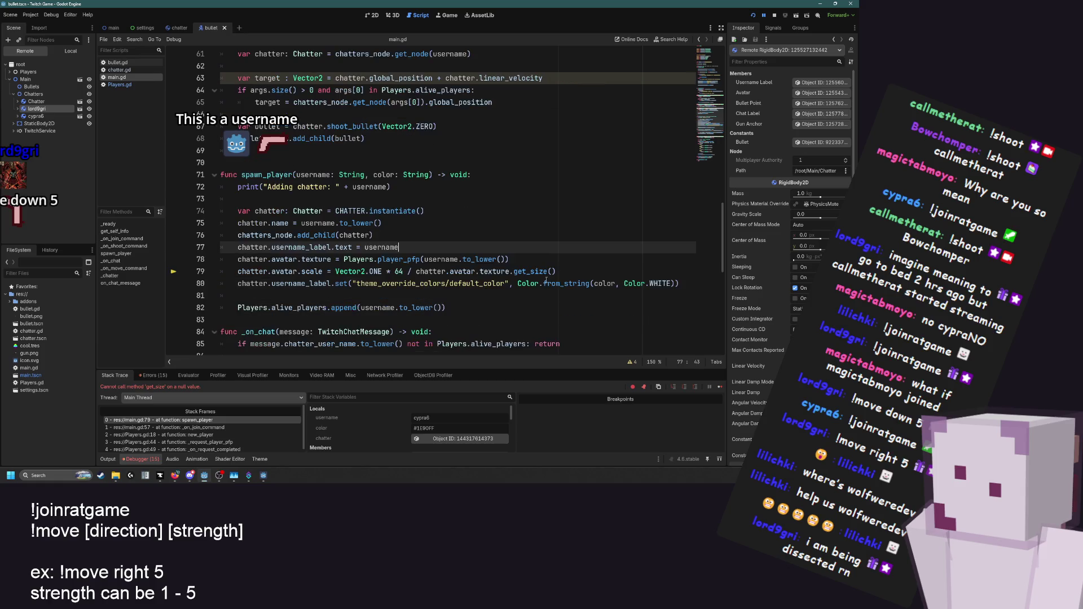
{"action": "left_click", "coordinate": [576, 269]}
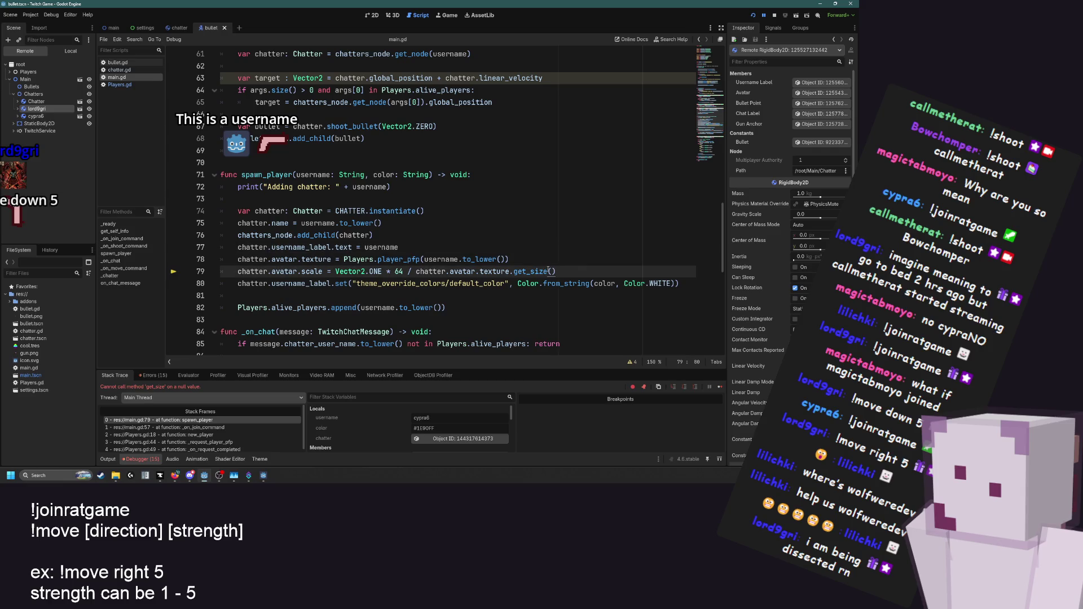
{"action": "left_click", "coordinate": [294, 259]}
{"action": "left_click", "coordinate": [370, 259]}
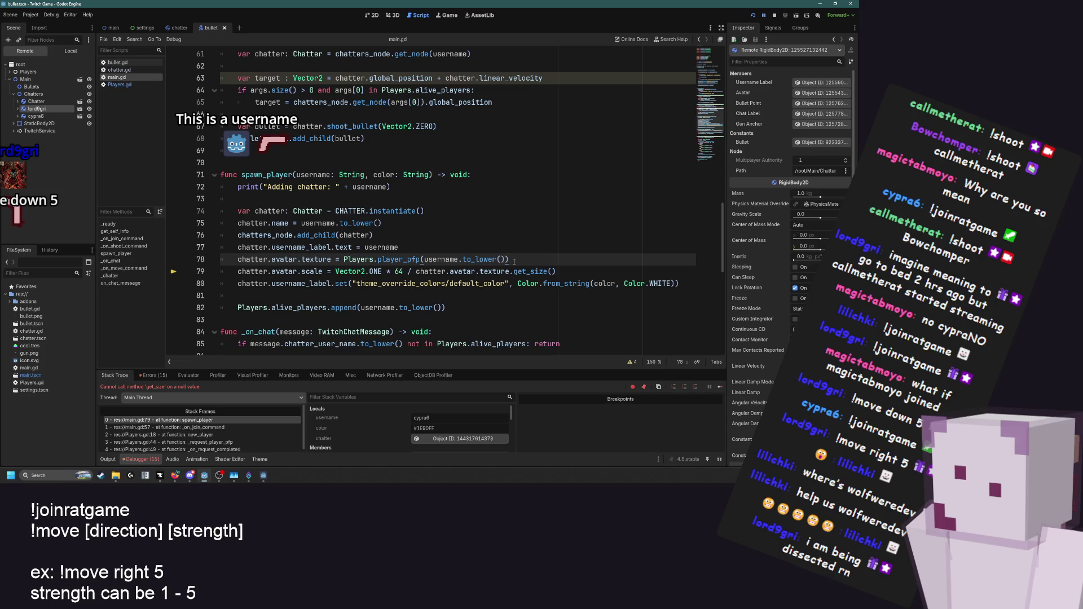
{"action": "key", "text": "Return"}
{"action": "type", "text": "print("}
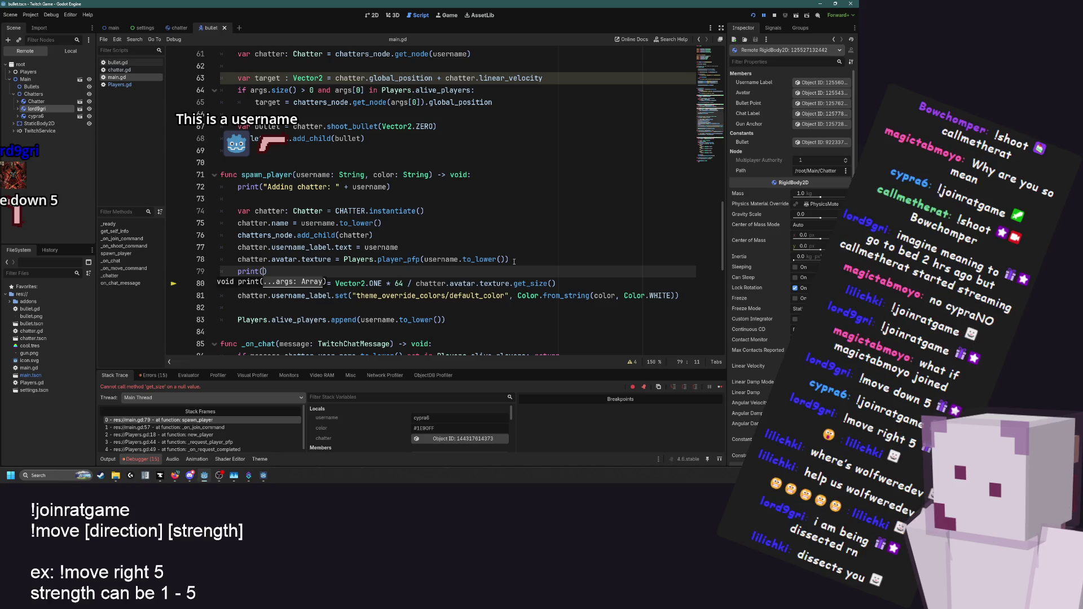
{"action": "type", "text": "Players."}
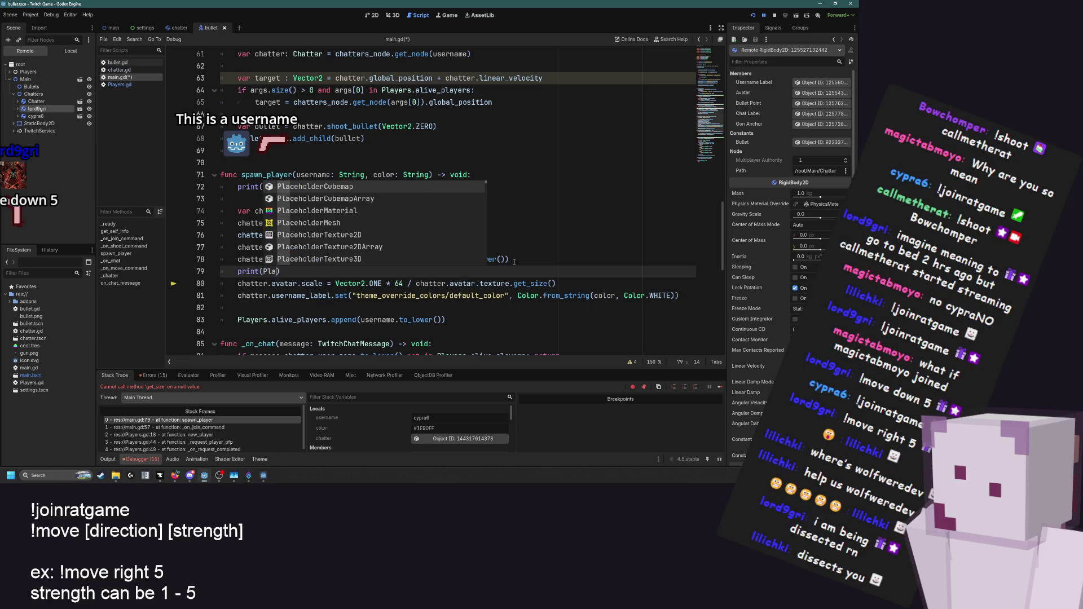
{"action": "type", "text": "p"}
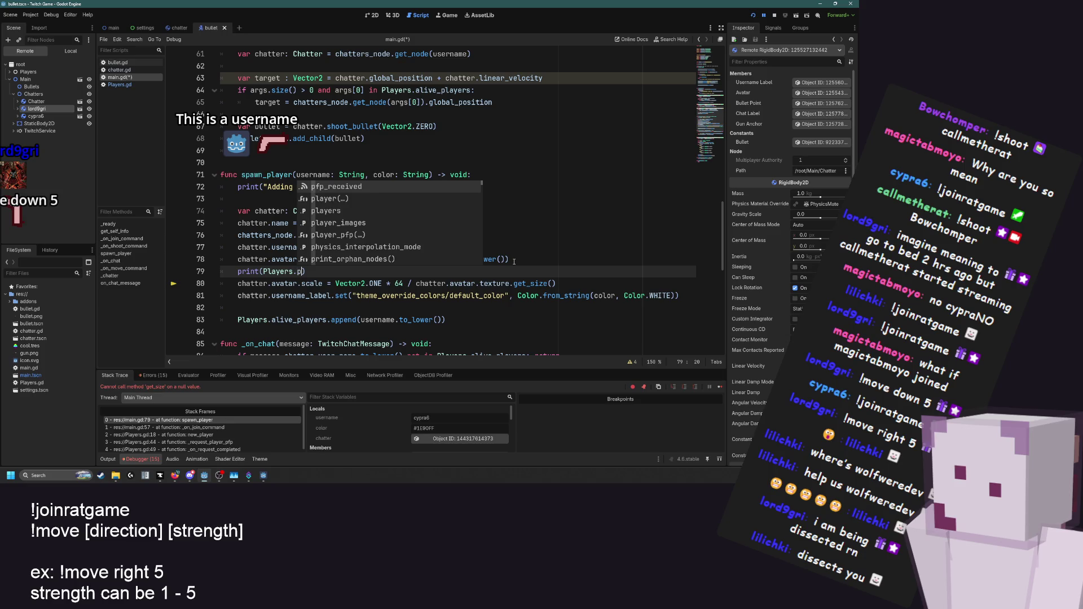
{"action": "type", "text": "layer_pfp("}
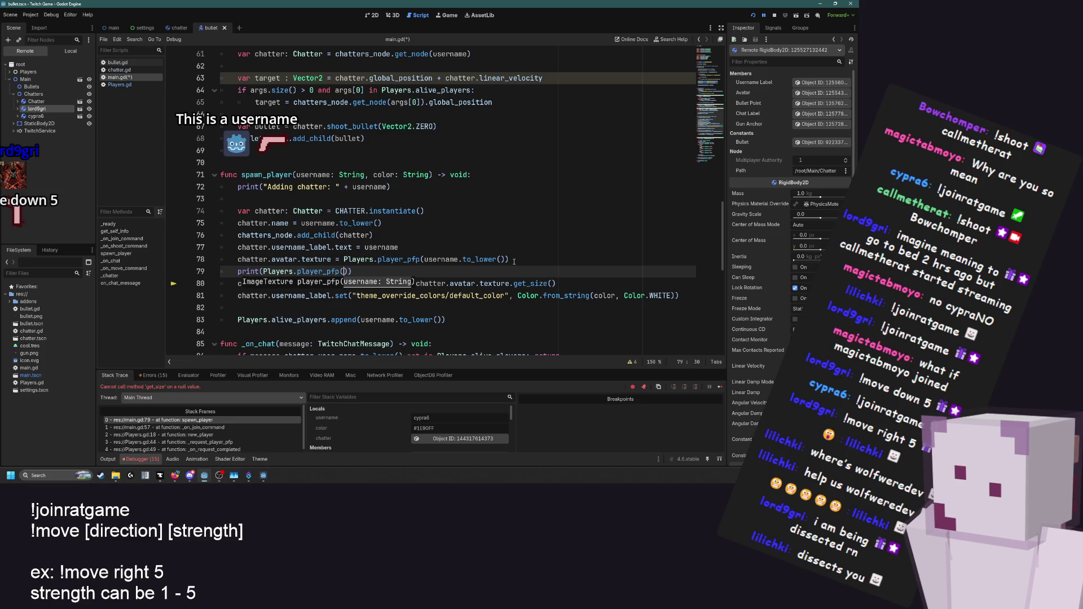
{"action": "type", "text": "username.to_l"}
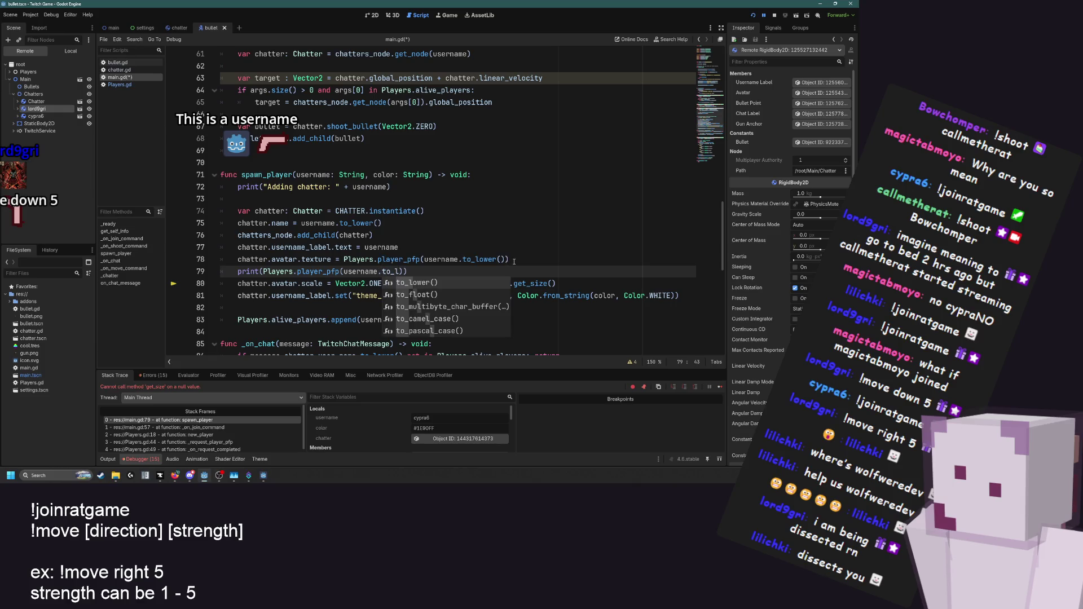
Finish print(Players.player_pfp(username.to_lower())) below line 78, then switch to Players.gd
{"action": "key", "text": "Return"}
{"action": "left_click", "coordinate": [514, 261]}
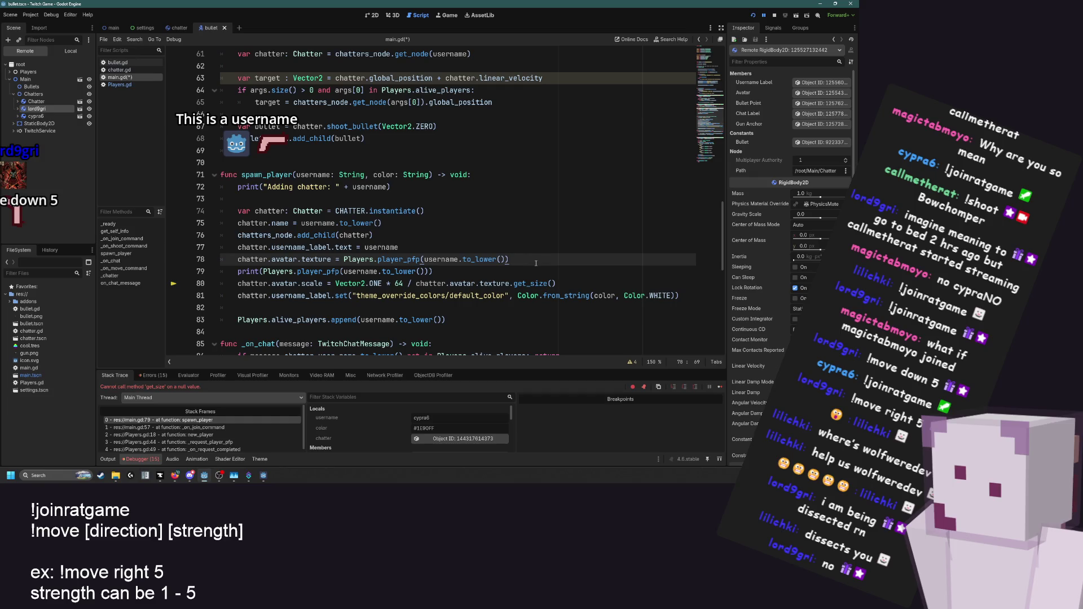
{"action": "key", "text": "Return"}
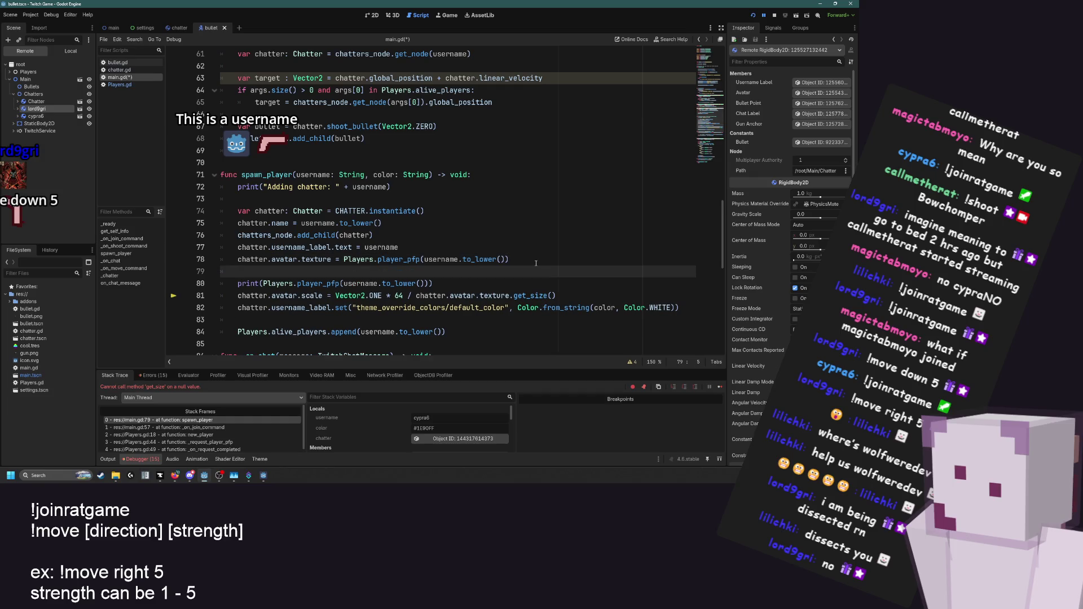
{"action": "key", "text": "BackSpace"}
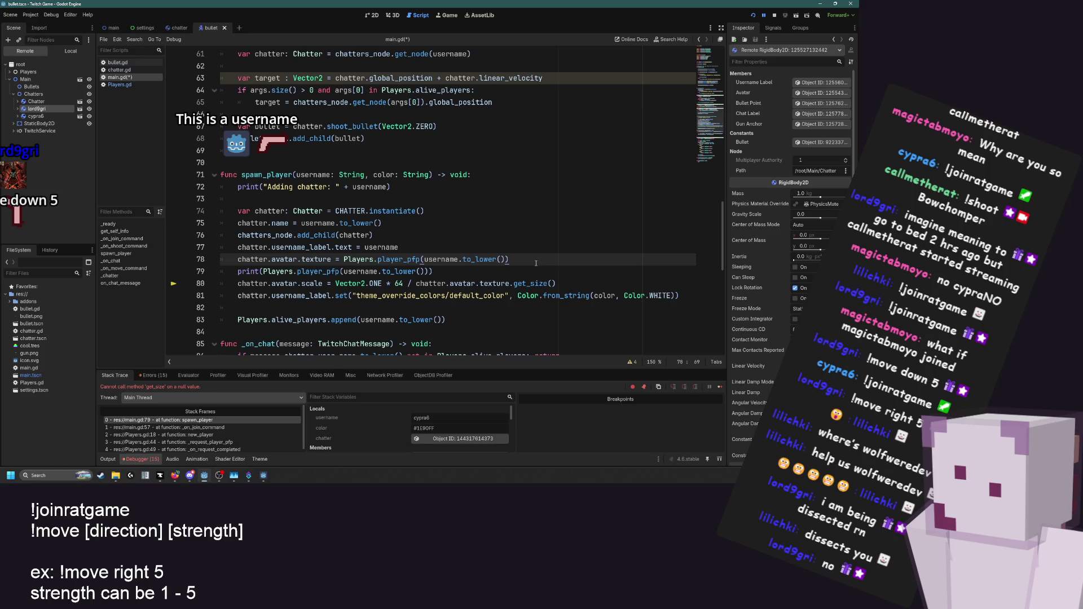
{"action": "key", "text": "Down"}
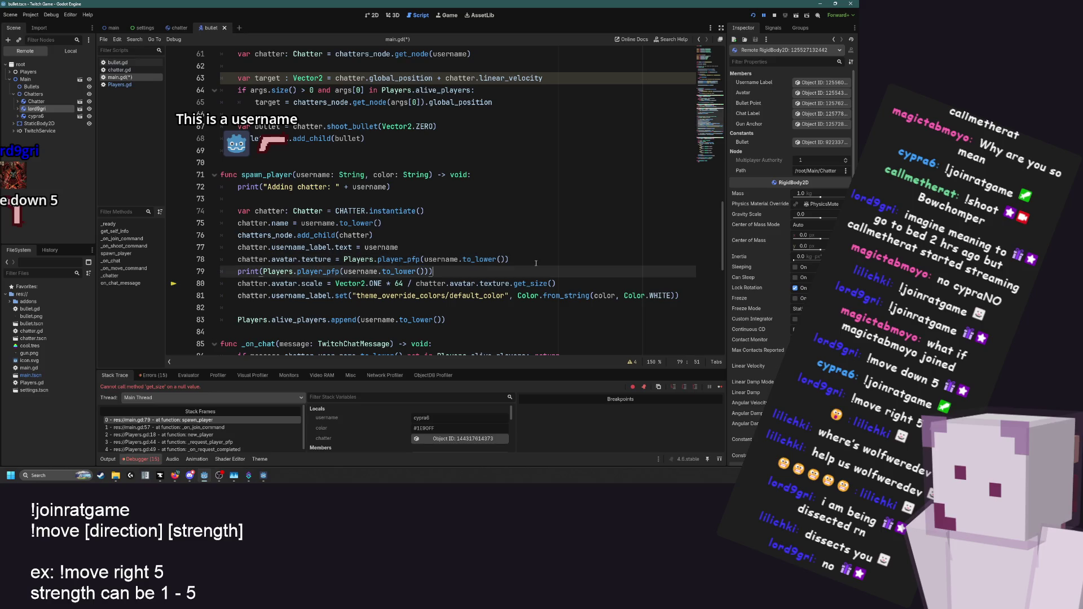
{"action": "left_click", "coordinate": [120, 84]}
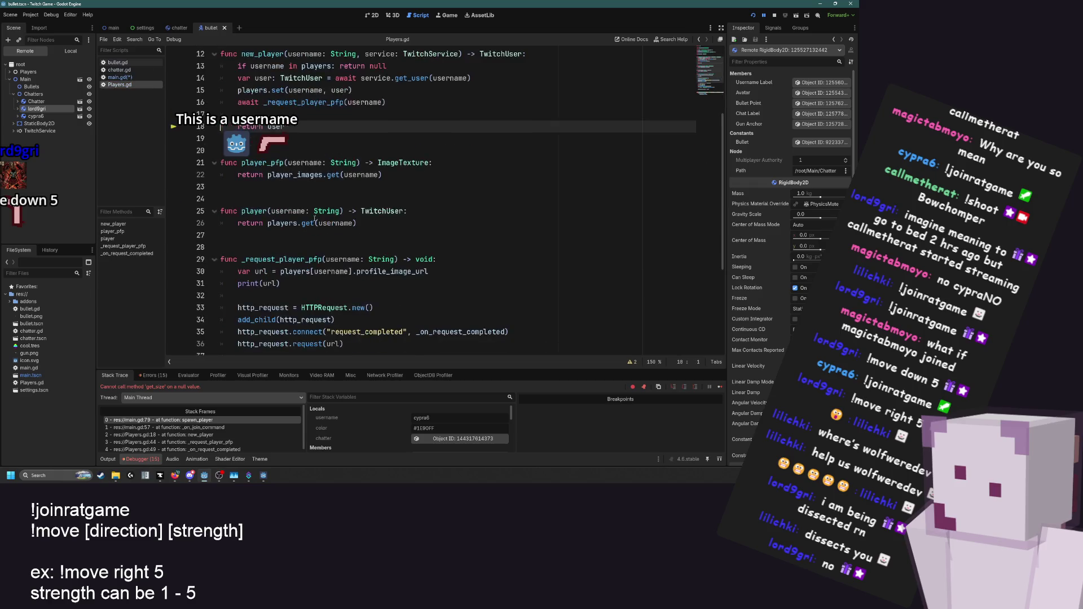
In main.gd, add print(Players.player_images[username.to_lower()]) on a new line below the first print
{"action": "mouse_move", "coordinate": [371, 179]}
{"action": "scroll", "coordinate": [371, 179], "scroll_direction": "up", "scroll_amount": 2}
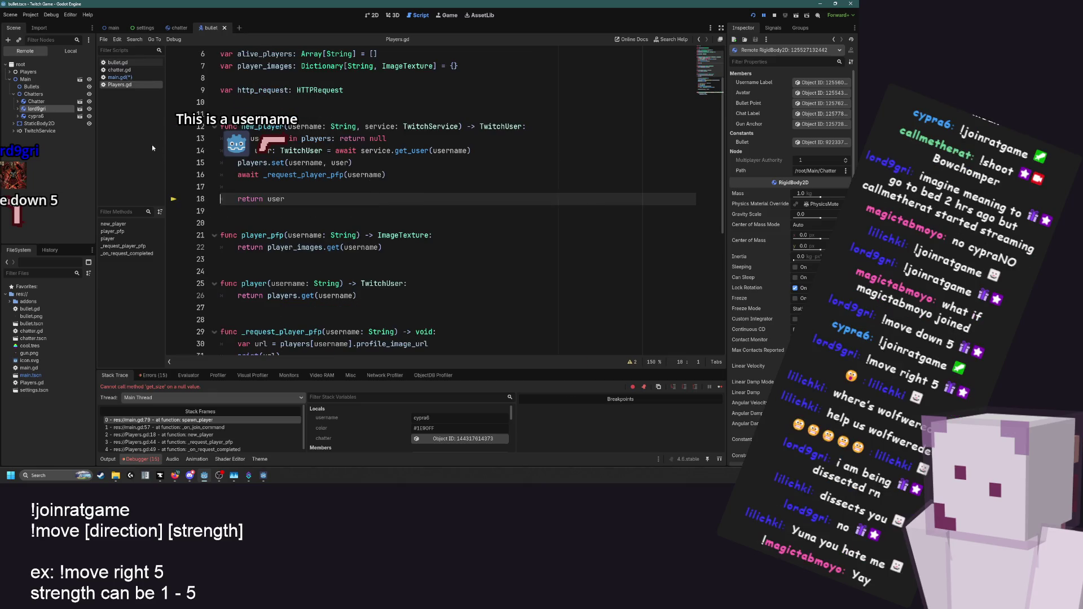
{"action": "left_click", "coordinate": [118, 77]}
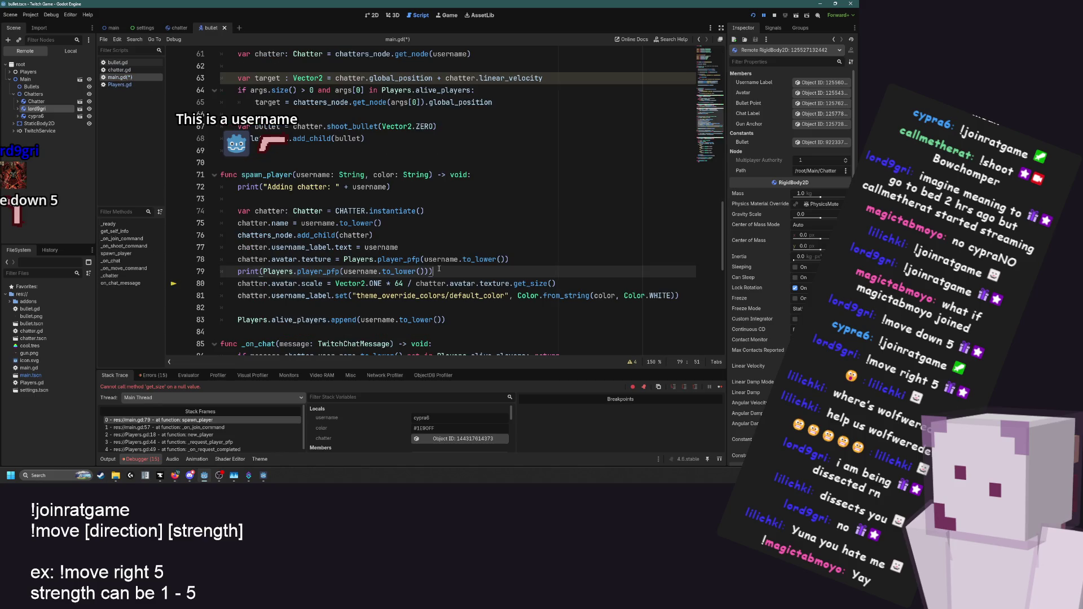
{"action": "key", "text": "Return"}
{"action": "type", "text": "print(P"}
{"action": "type", "text": "layers.pla"}
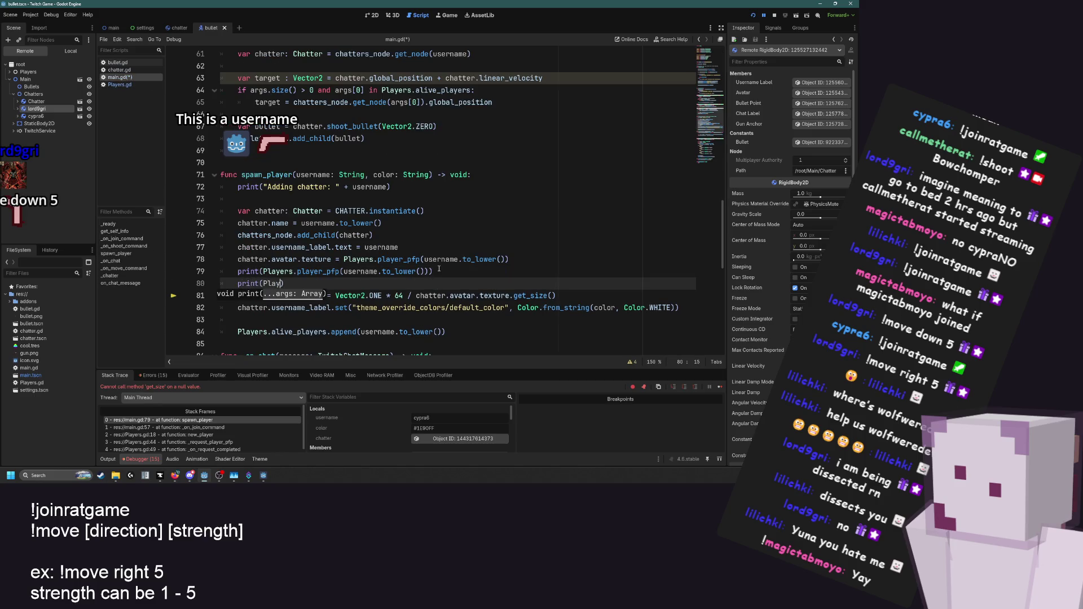
{"action": "key", "text": "Down"}
{"action": "key", "text": "Down"}
{"action": "key", "text": "Return"}
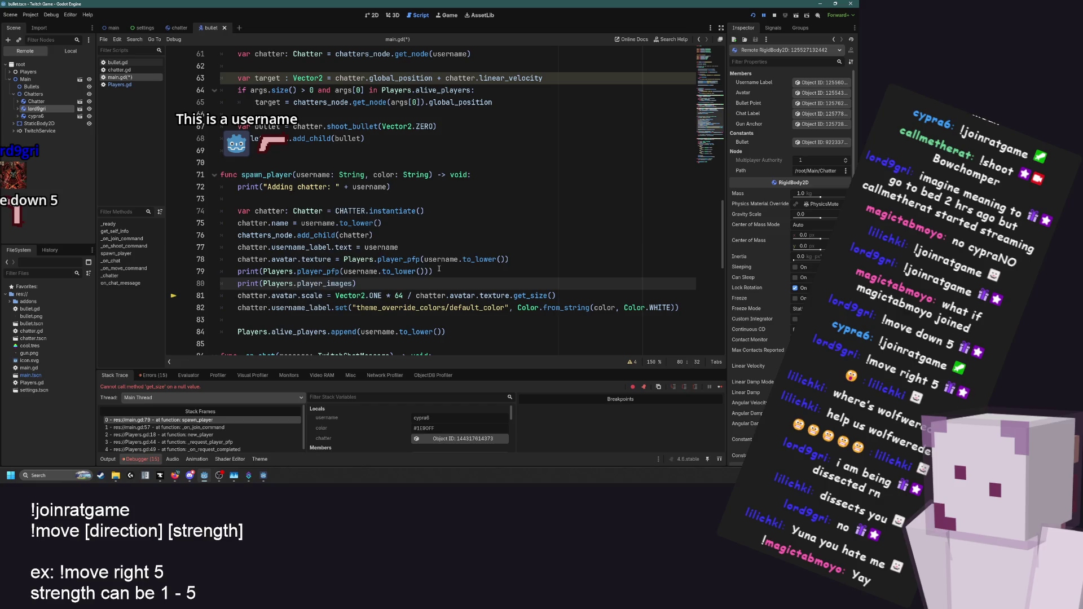
{"action": "type", "text": "["}
{"action": "type", "text": "user"}
{"action": "key", "text": "Return"}
{"action": "type", "text": ".to_"}
{"action": "key", "text": "Return"}
Save and rerun the game, then check the output log showing <Object#null>
{"action": "left_click", "coordinate": [438, 269]}
{"action": "key", "text": "F5"}
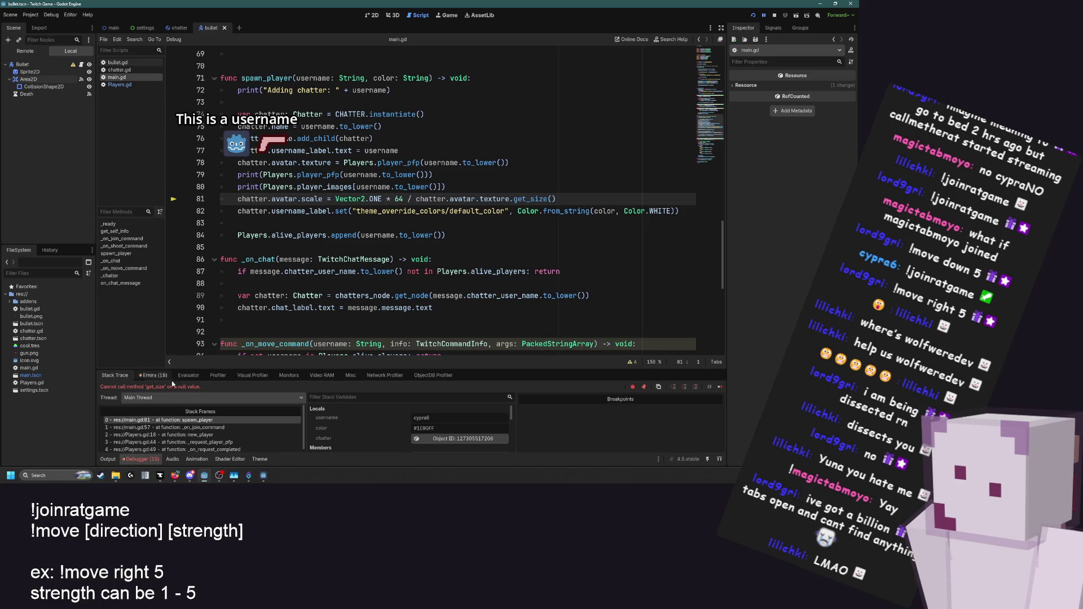
{"action": "left_click", "coordinate": [108, 459]}
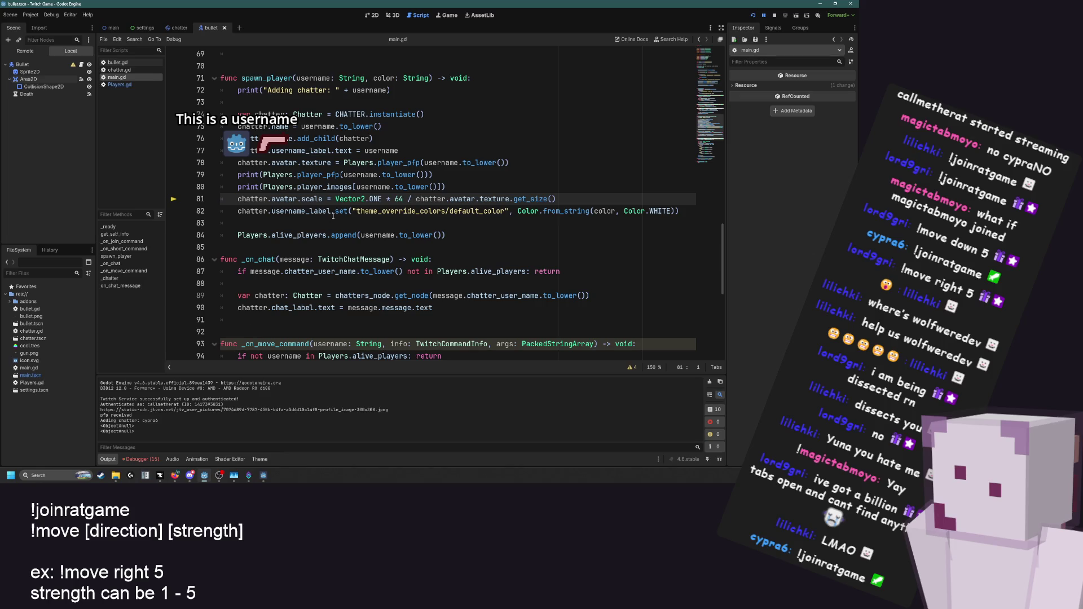
{"action": "left_click", "coordinate": [121, 86]}
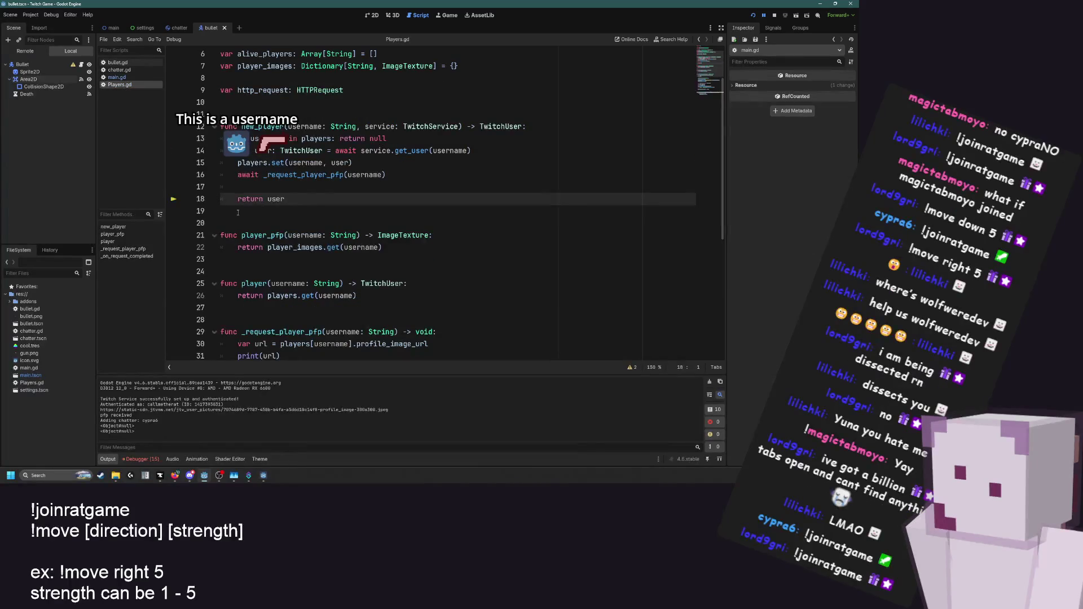
{"action": "left_click", "coordinate": [117, 78]}
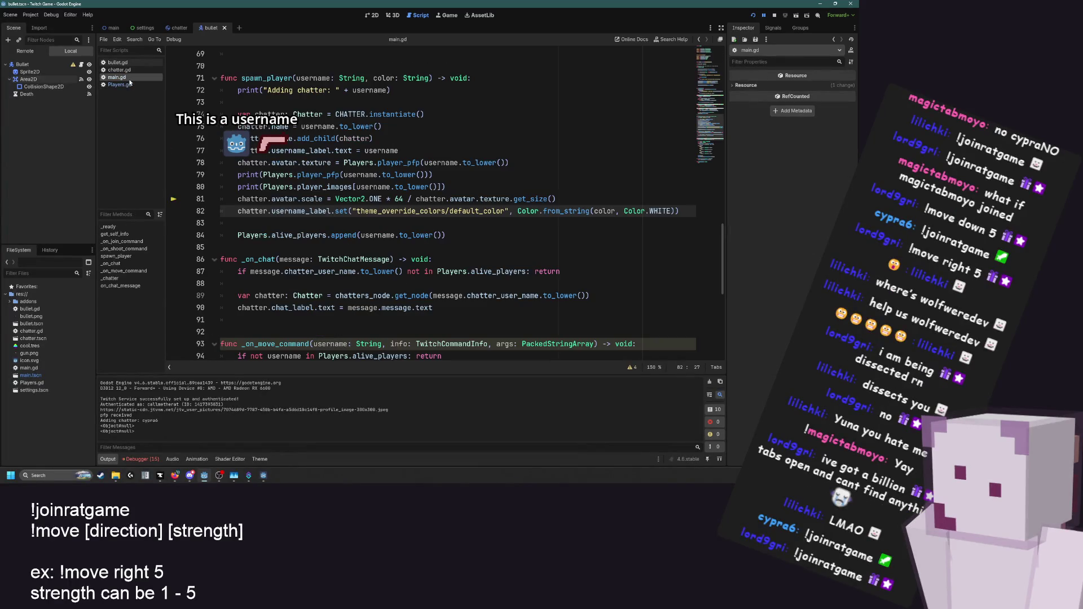
{"action": "scroll", "coordinate": [283, 220], "scroll_direction": "up", "scroll_amount": 1}
{"action": "left_click", "coordinate": [284, 223]}
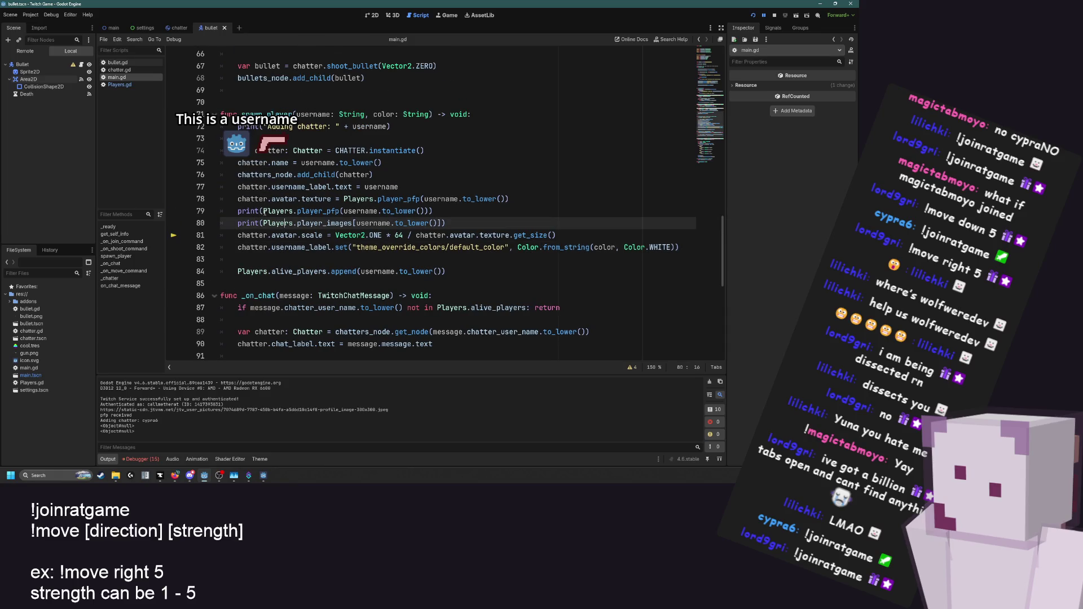
{"action": "left_click", "coordinate": [133, 86]}
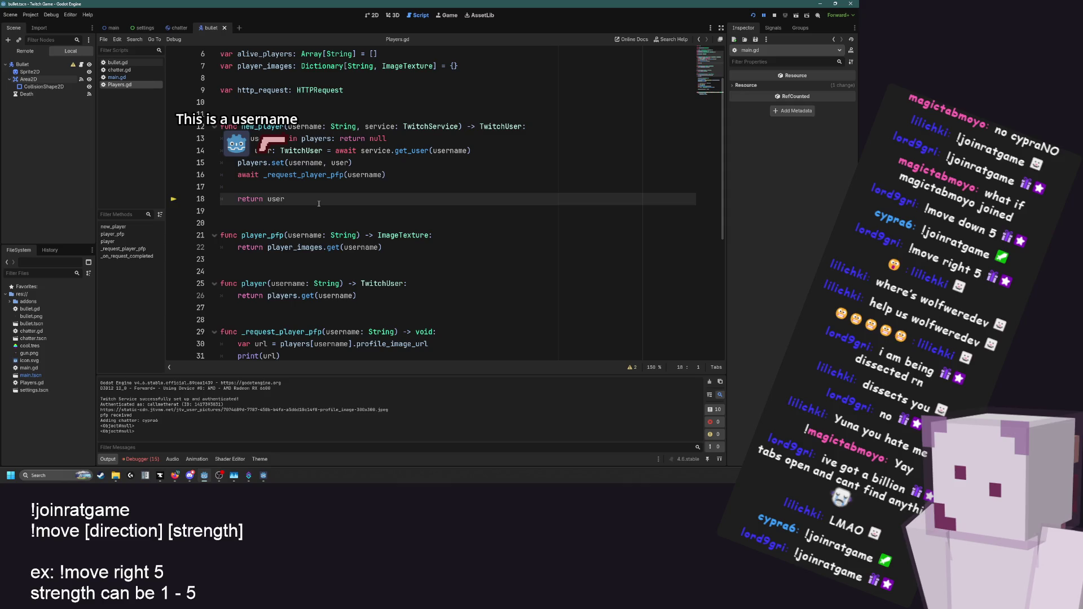
{"action": "scroll", "coordinate": [318, 204], "scroll_direction": "down", "scroll_amount": 2}
{"action": "scroll", "coordinate": [307, 283], "scroll_direction": "down", "scroll_amount": 1}
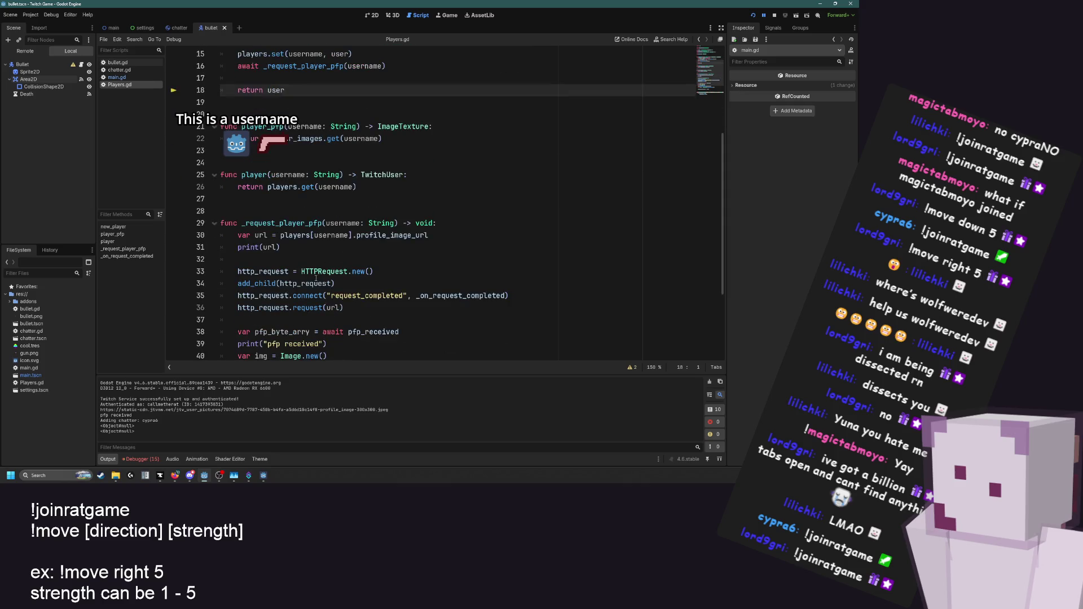
{"action": "left_click", "coordinate": [358, 280]}
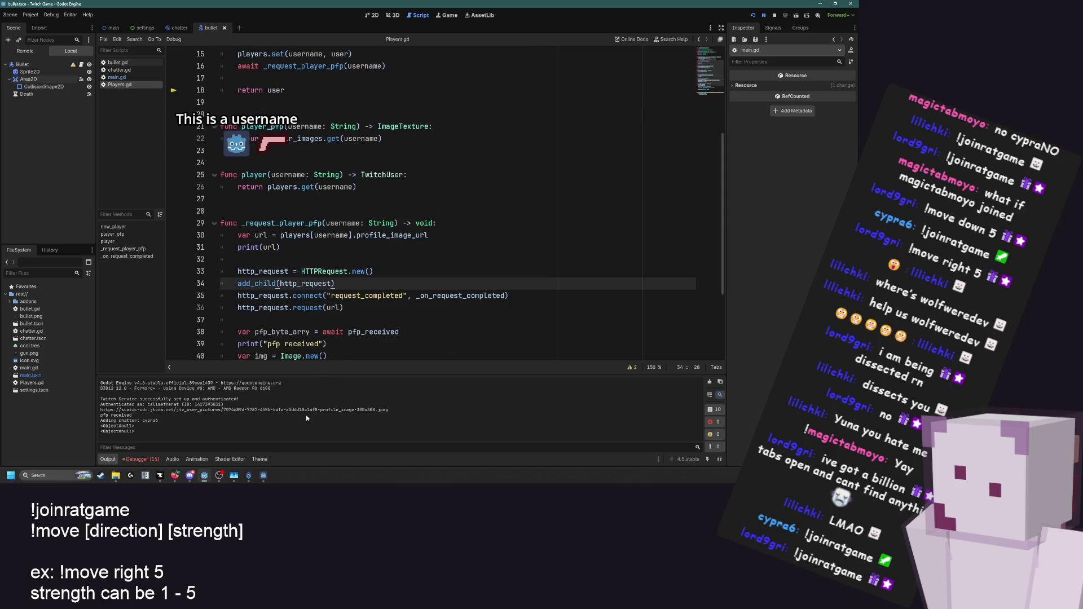
{"action": "mouse_move", "coordinate": [111, 415]}
{"action": "left_mouse_down"}
{"action": "mouse_move", "coordinate": [407, 410]}
{"action": "mouse_move", "coordinate": [101, 414]}
{"action": "left_mouse_up"}
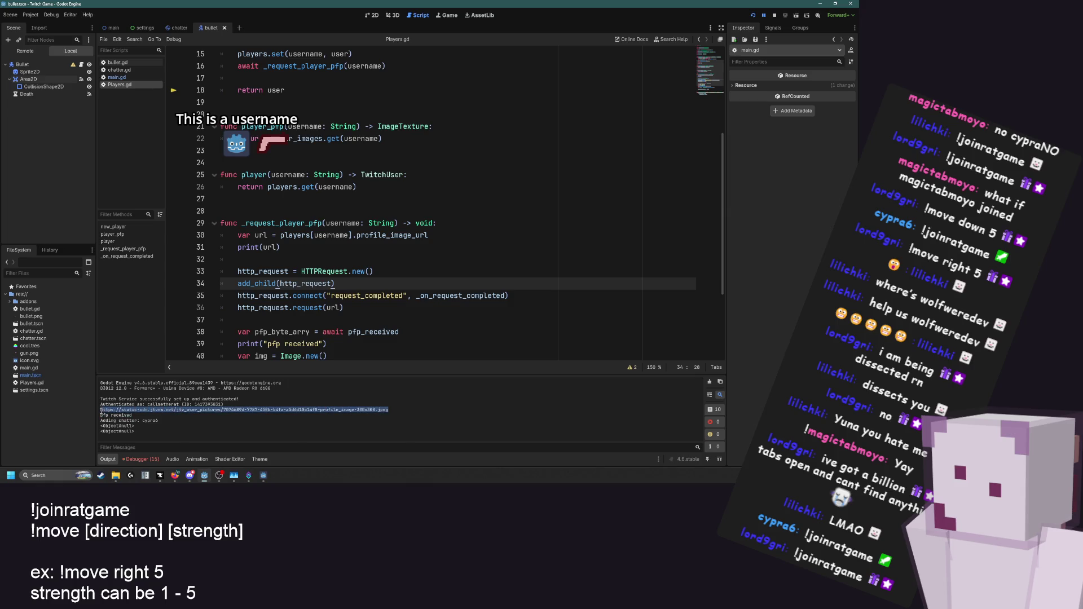
{"action": "left_click", "coordinate": [175, 475]}
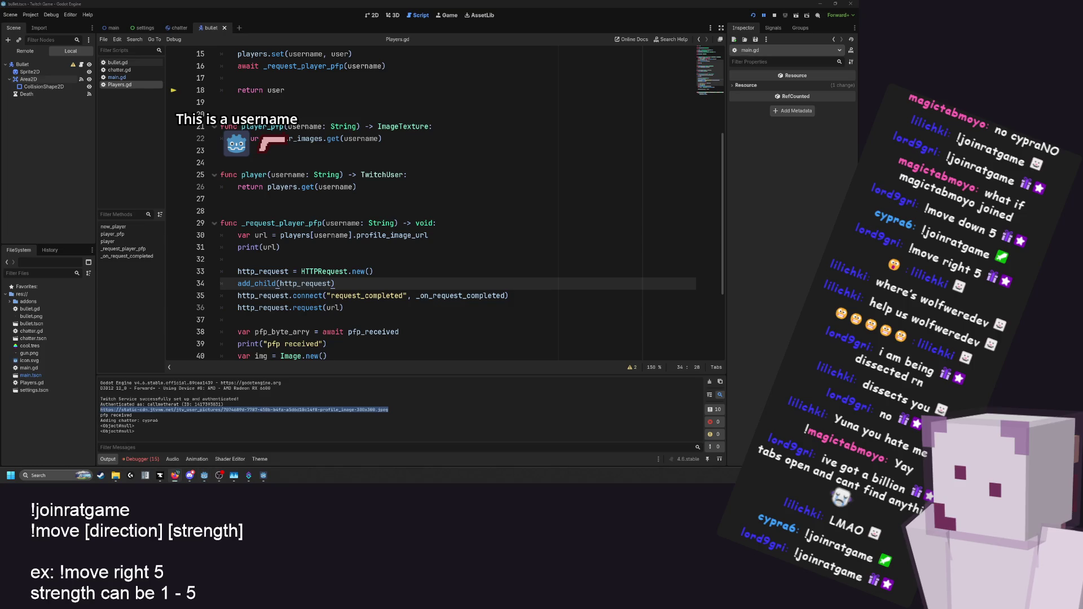
{"action": "key", "text": "alt+Tab"}
{"action": "key", "text": "alt+Tab"}
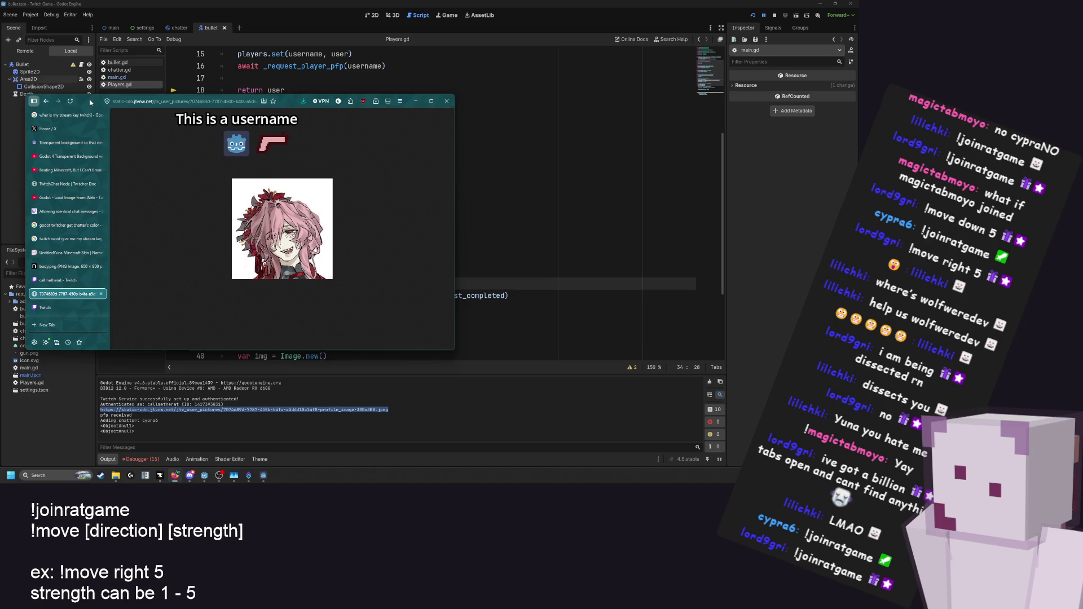
{"action": "key", "text": "alt+Tab"}
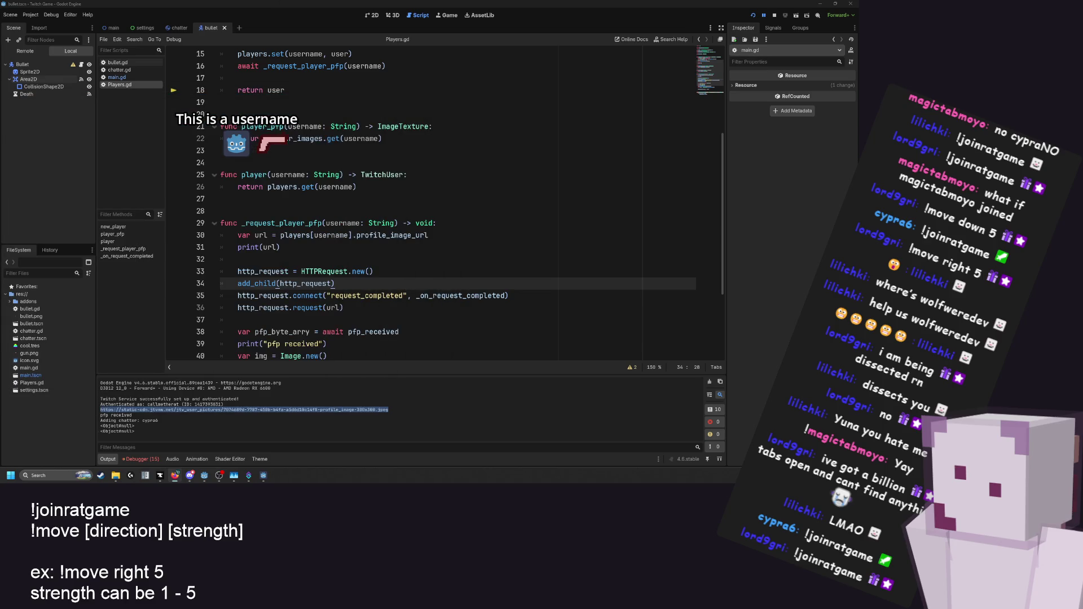
{"action": "left_click", "coordinate": [169, 403]}
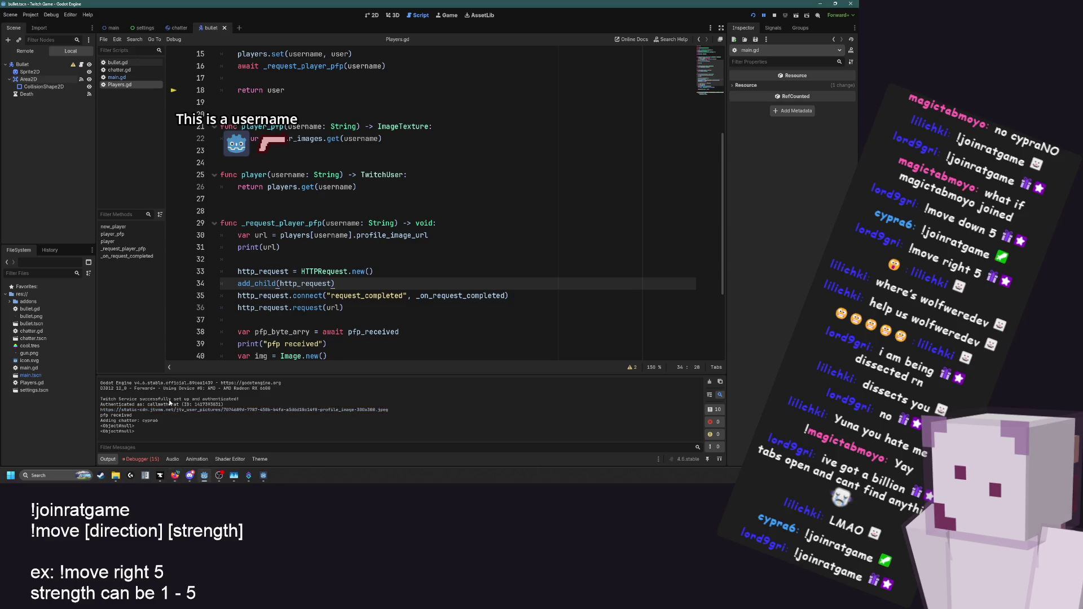
In Players.gd, add print(pfp_byte_arry) below the awaited pfp_received line
{"action": "left_click", "coordinate": [117, 76]}
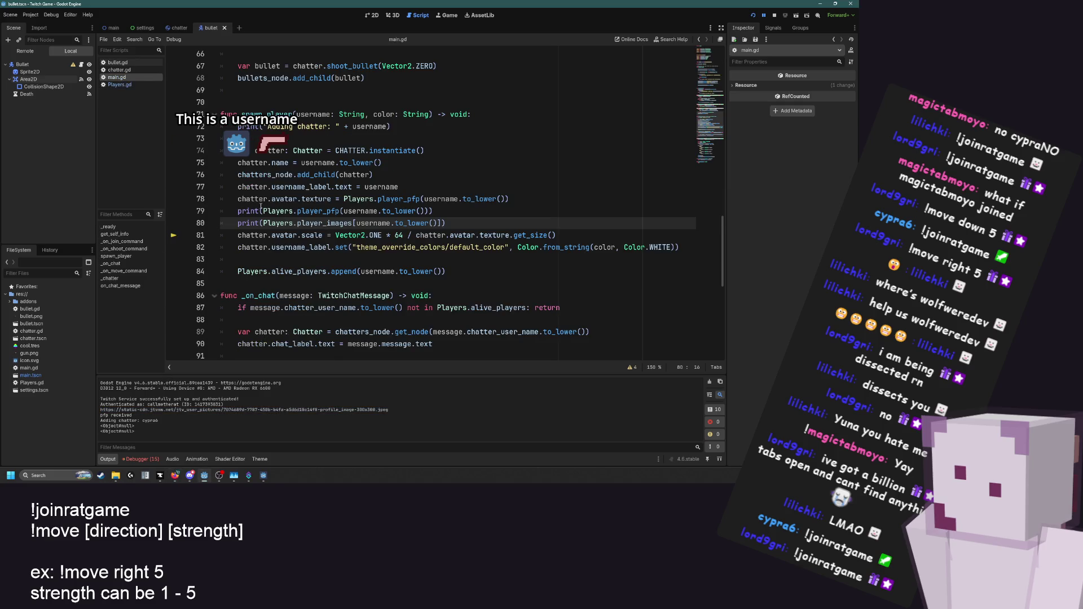
{"action": "left_click", "coordinate": [119, 84]}
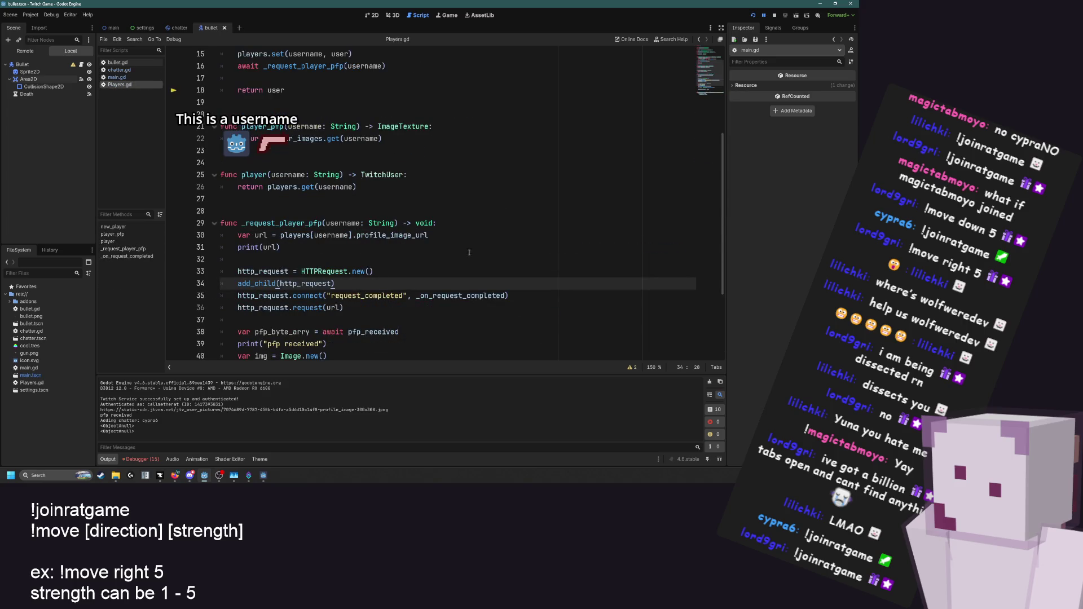
{"action": "left_click", "coordinate": [496, 265]}
{"action": "scroll", "coordinate": [496, 265], "scroll_direction": "down", "scroll_amount": 3}
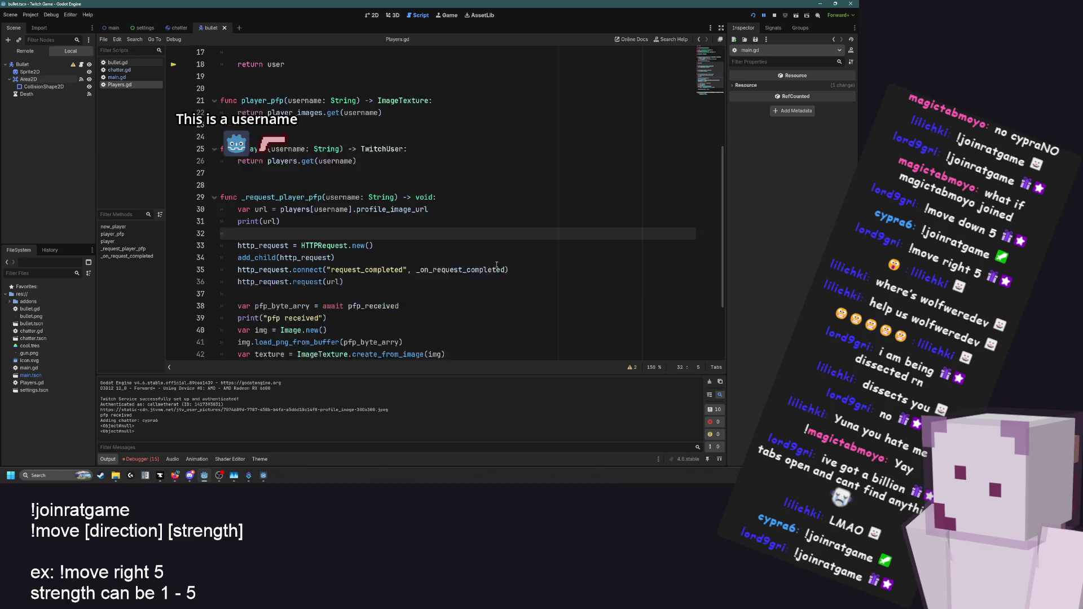
{"action": "left_click", "coordinate": [237, 236]}
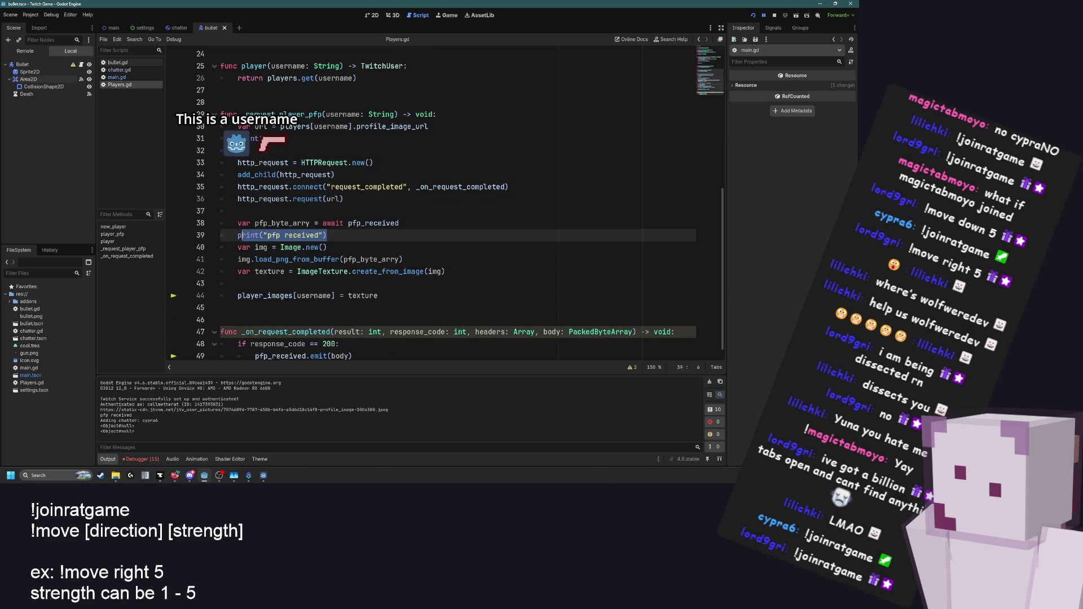
{"action": "scroll", "coordinate": [237, 235], "scroll_direction": "down", "scroll_amount": 1}
{"action": "left_click", "coordinate": [400, 212]}
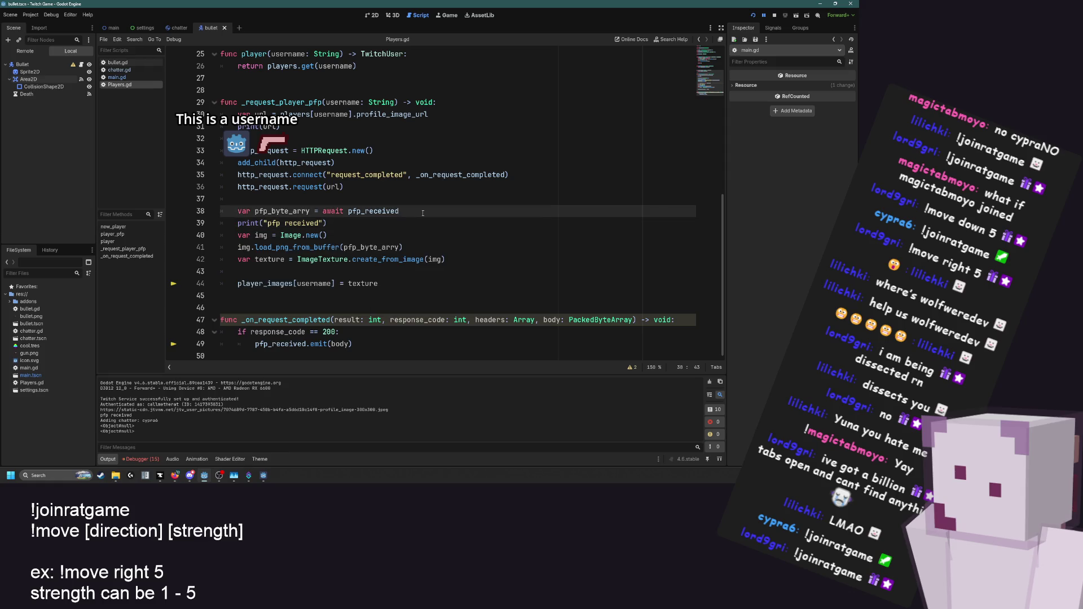
{"action": "key", "text": "Return"}
{"action": "type", "text": "print(pfp_byte_arry"}
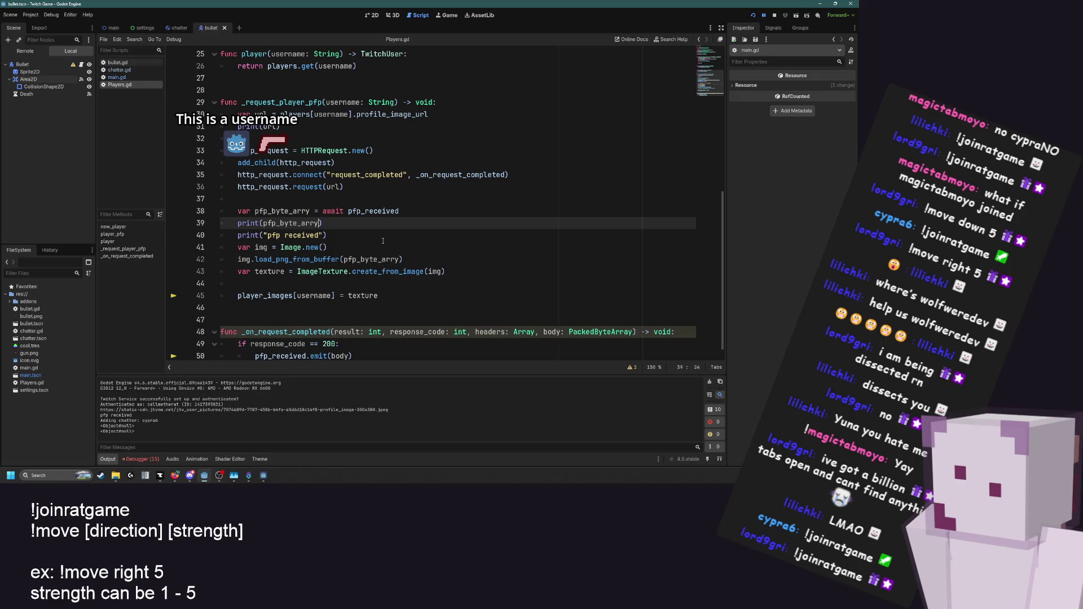
Rerun the project, which halts again at main.gd line 81 on a null get_size
{"action": "left_click", "coordinate": [383, 239]}
{"action": "scroll", "coordinate": [383, 241], "scroll_direction": "down", "scroll_amount": 1}
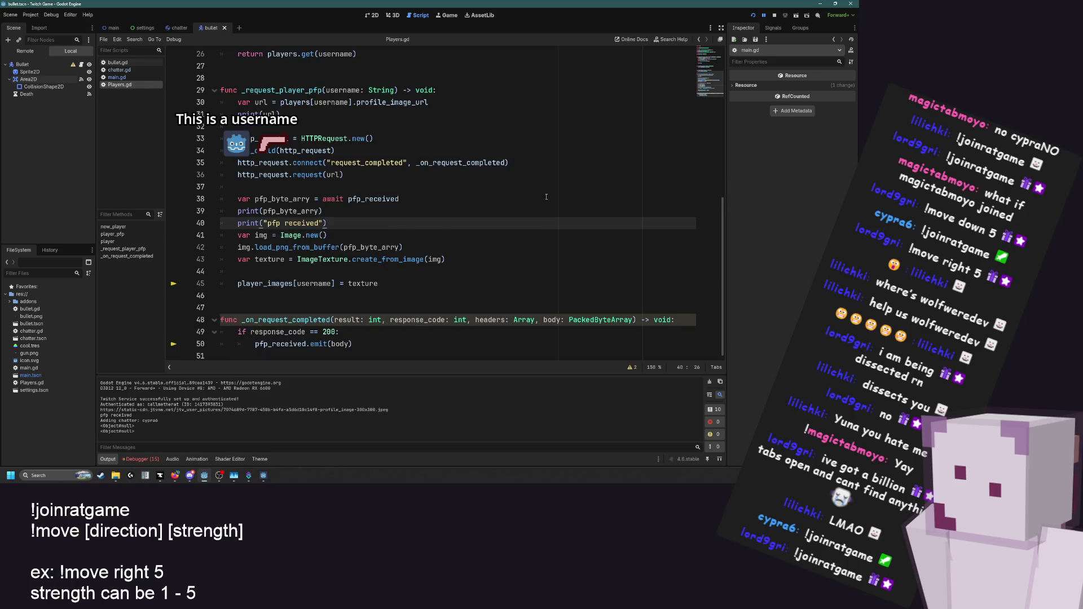
{"action": "left_click", "coordinate": [753, 15]}
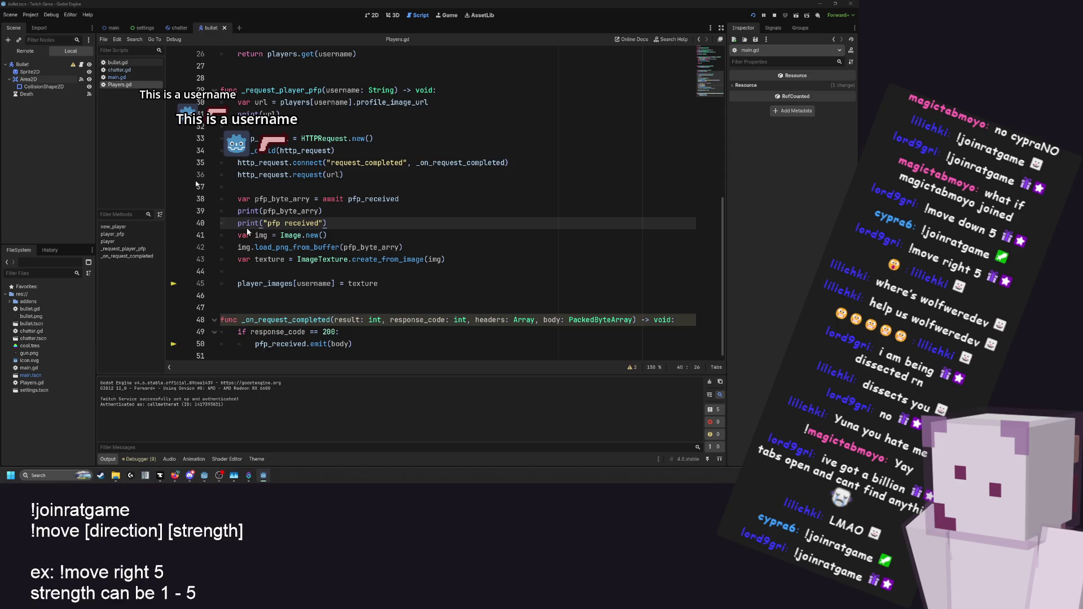
Check the printed byte values, then step through the Image.new, load_png_from_buffer and player_images lines in Players.gd
{"action": "left_click", "coordinate": [112, 458]}
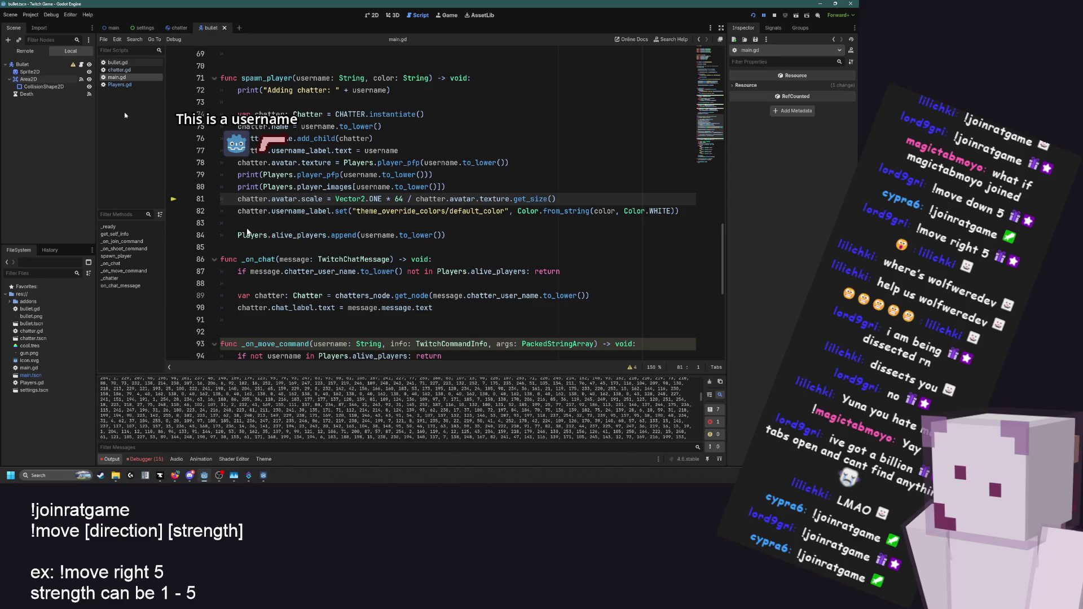
{"action": "left_click", "coordinate": [129, 84]}
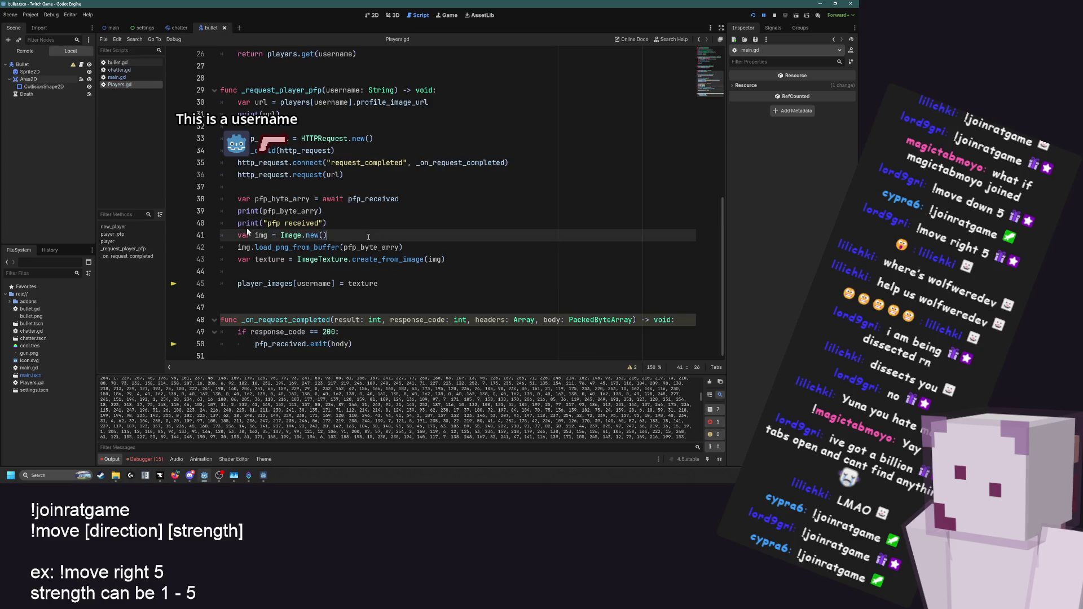
{"action": "left_click", "coordinate": [421, 247]}
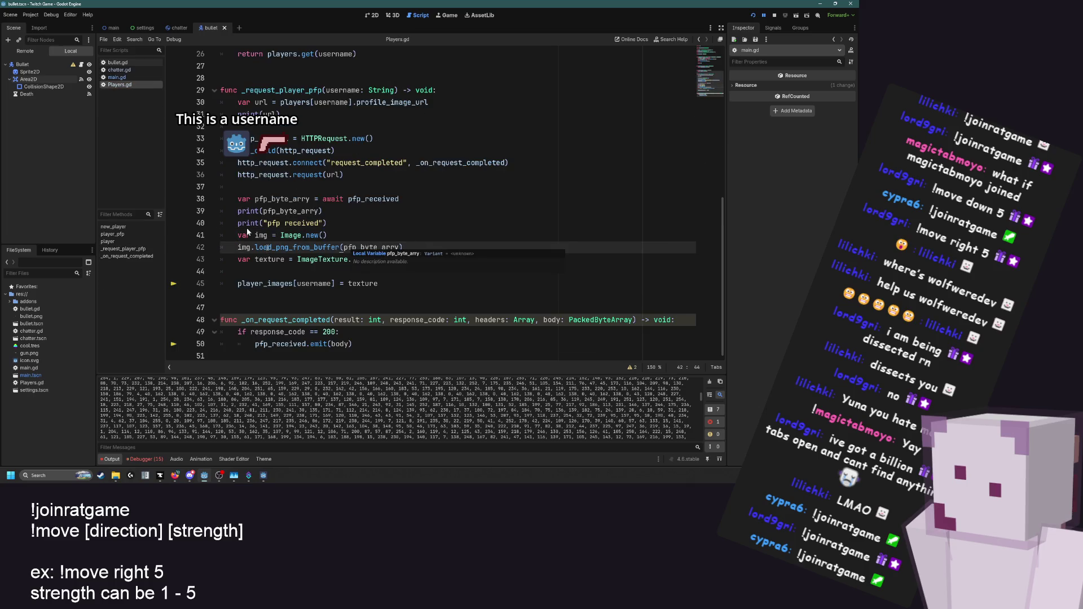
{"action": "left_click", "coordinate": [268, 235]}
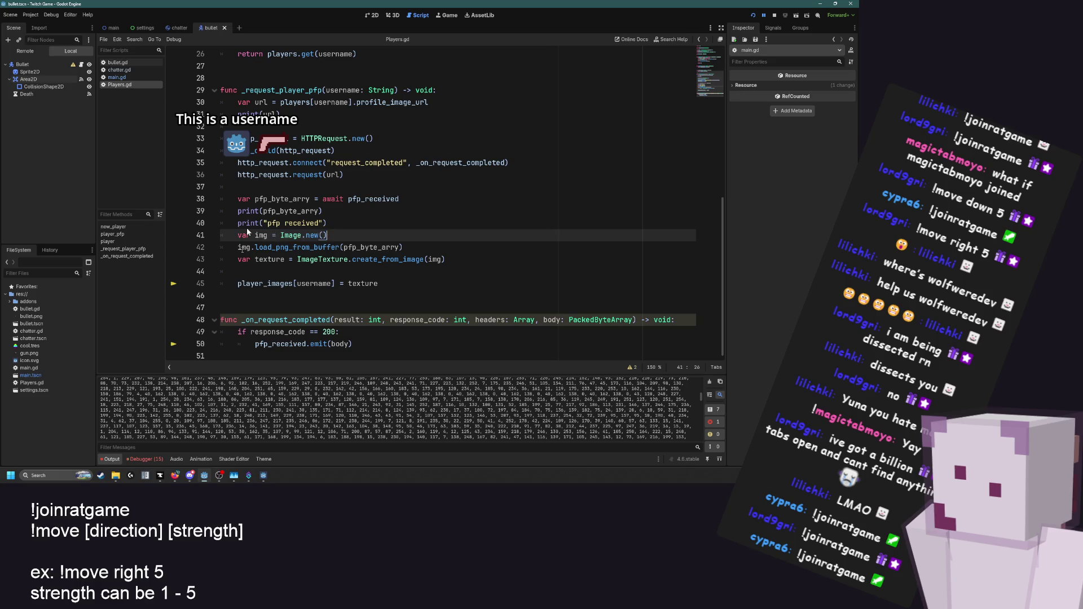
{"action": "key", "text": "Down"}
{"action": "key", "text": "End"}
{"action": "key", "text": "Down"}
{"action": "key", "text": "Down"}
{"action": "key", "text": "Down"}
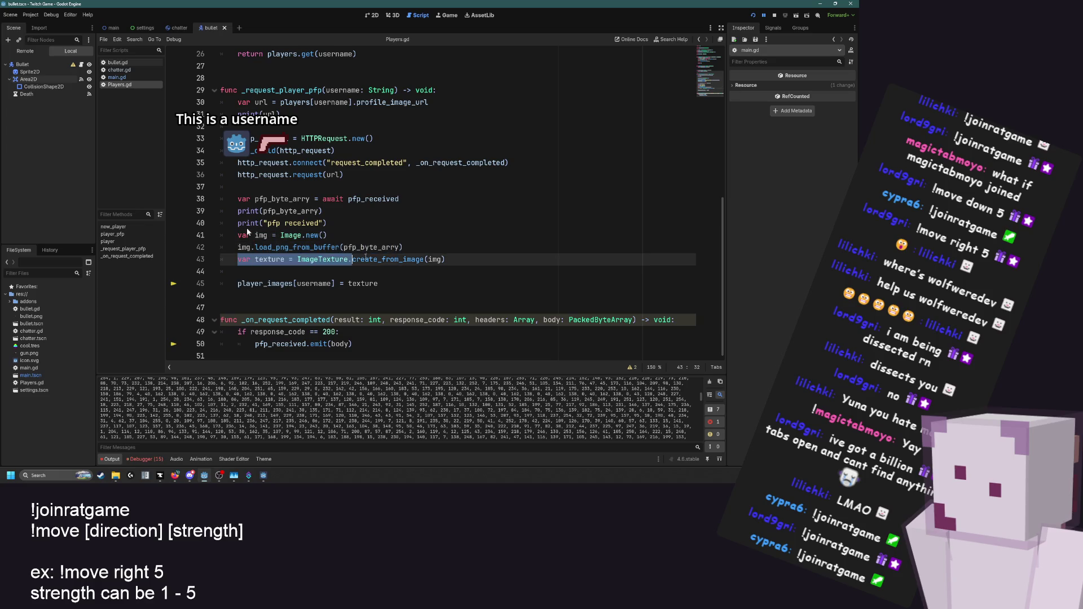
{"action": "key", "text": "shift+Home"}
{"action": "key", "text": "Escape"}
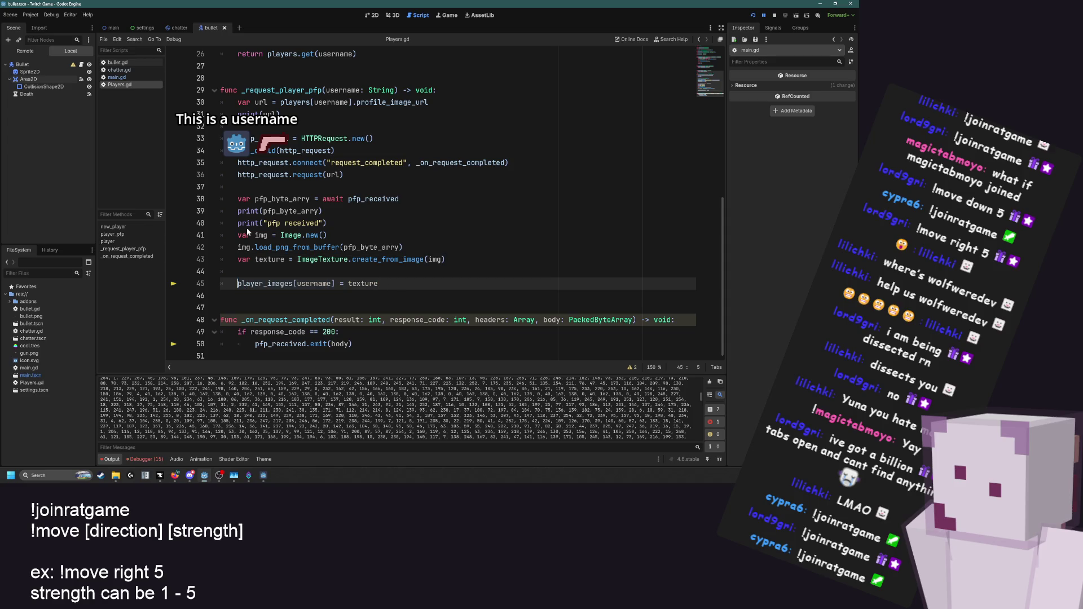
{"action": "key", "text": "End"}
{"action": "left_click", "coordinate": [389, 276]}
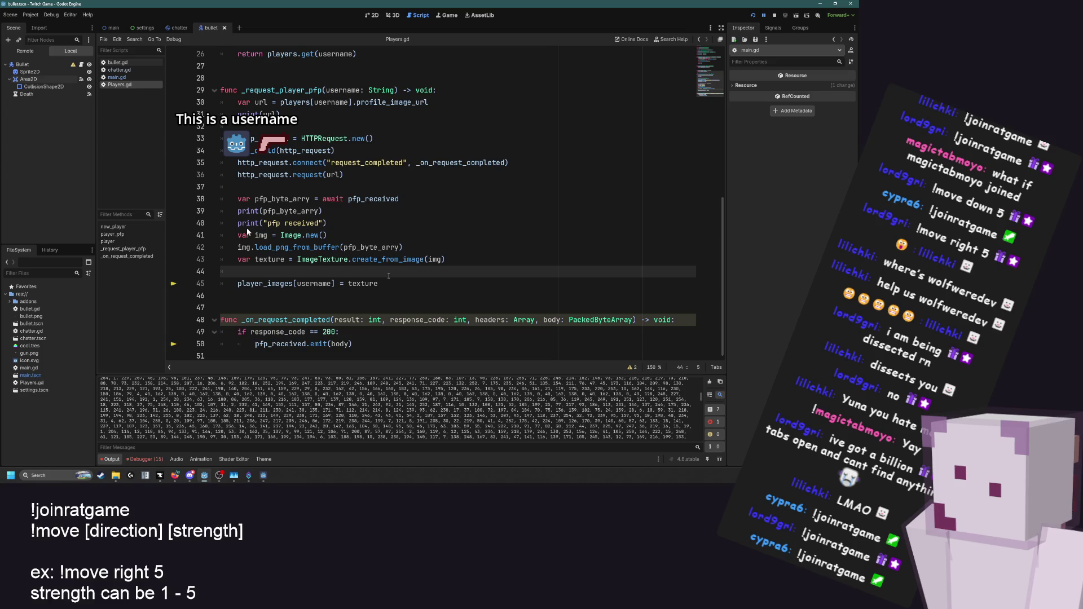
Review the Image.new and pfp received lines, then trace the get_size null error in the Debugger
{"action": "scroll", "coordinate": [247, 232], "scroll_direction": "up", "scroll_amount": 4}
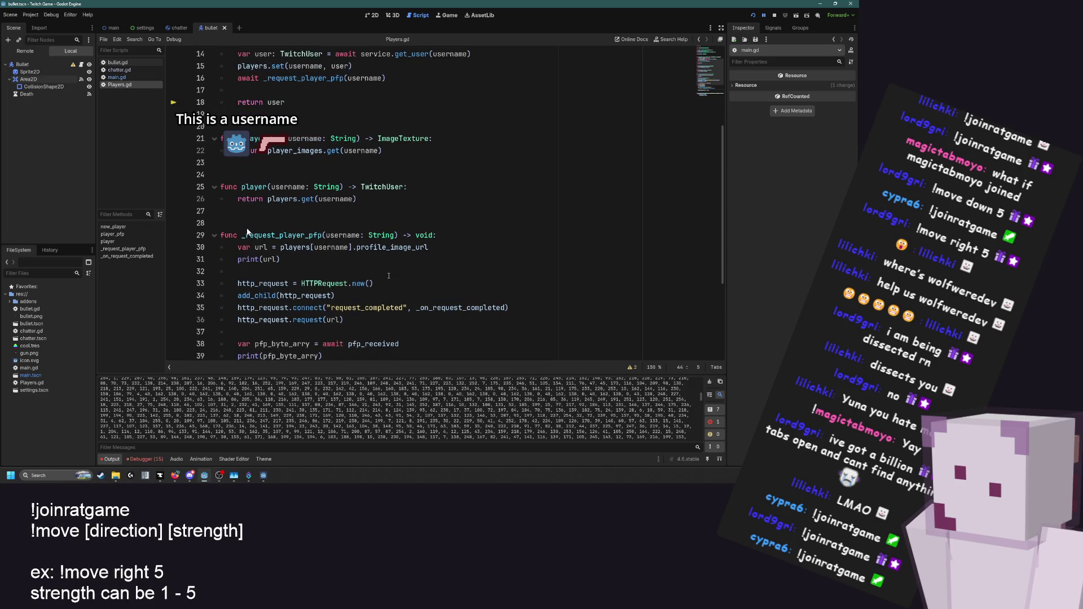
{"action": "scroll", "coordinate": [246, 231], "scroll_direction": "up", "scroll_amount": 1}
{"action": "scroll", "coordinate": [247, 231], "scroll_direction": "down", "scroll_amount": 5}
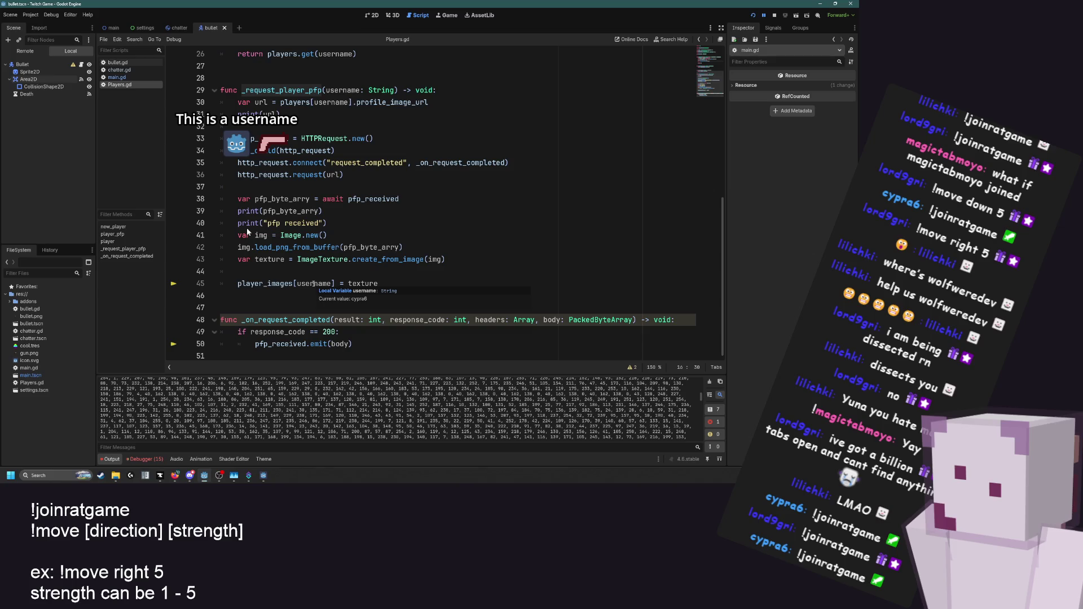
{"action": "left_click", "coordinate": [342, 225]}
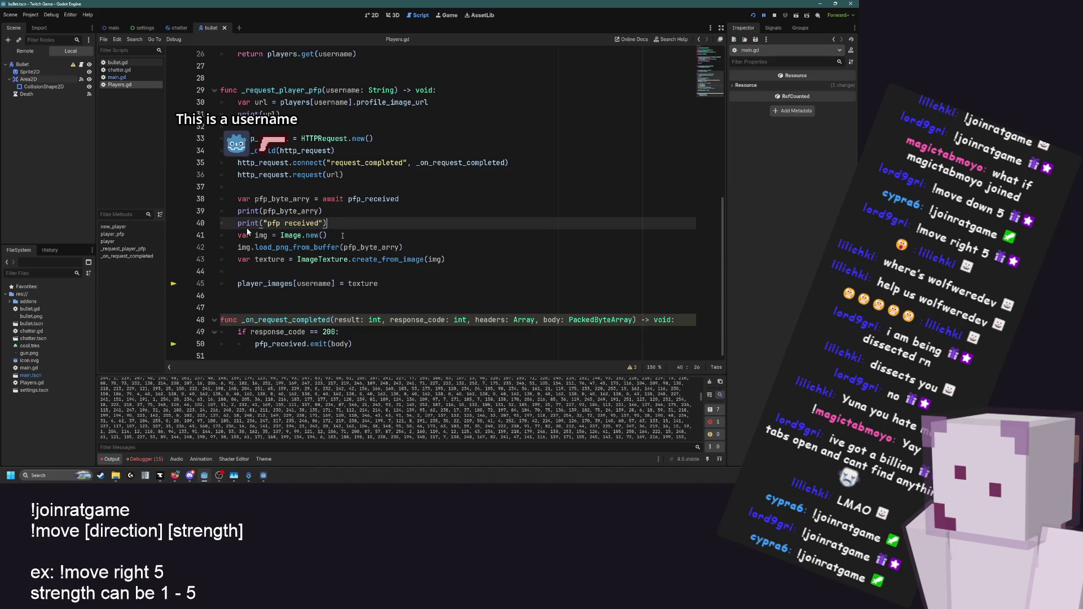
{"action": "key", "text": "Down"}
{"action": "key", "text": "Up"}
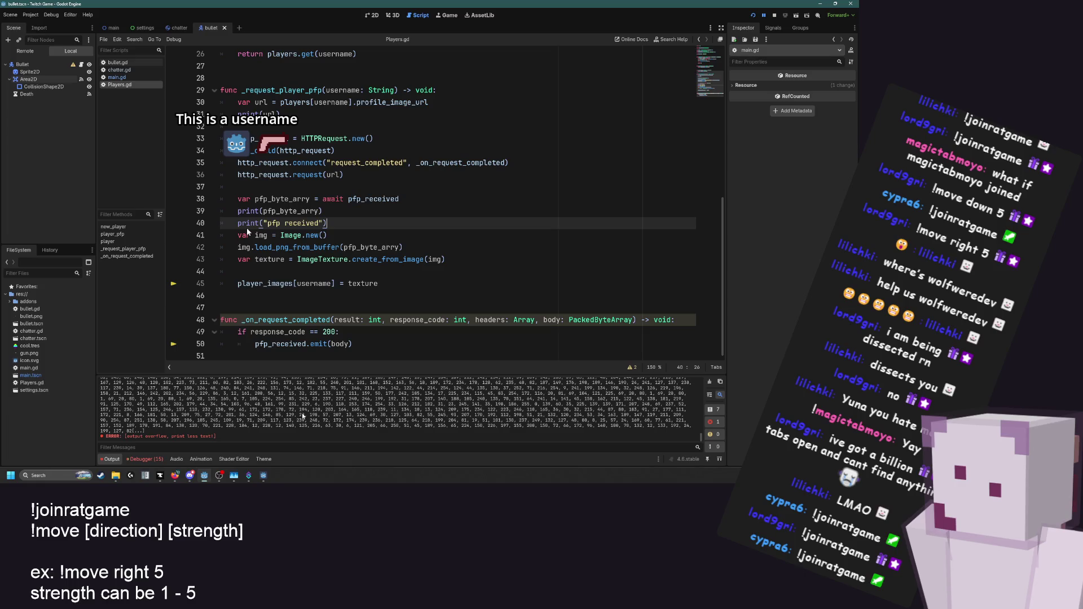
{"action": "left_click", "coordinate": [130, 456]}
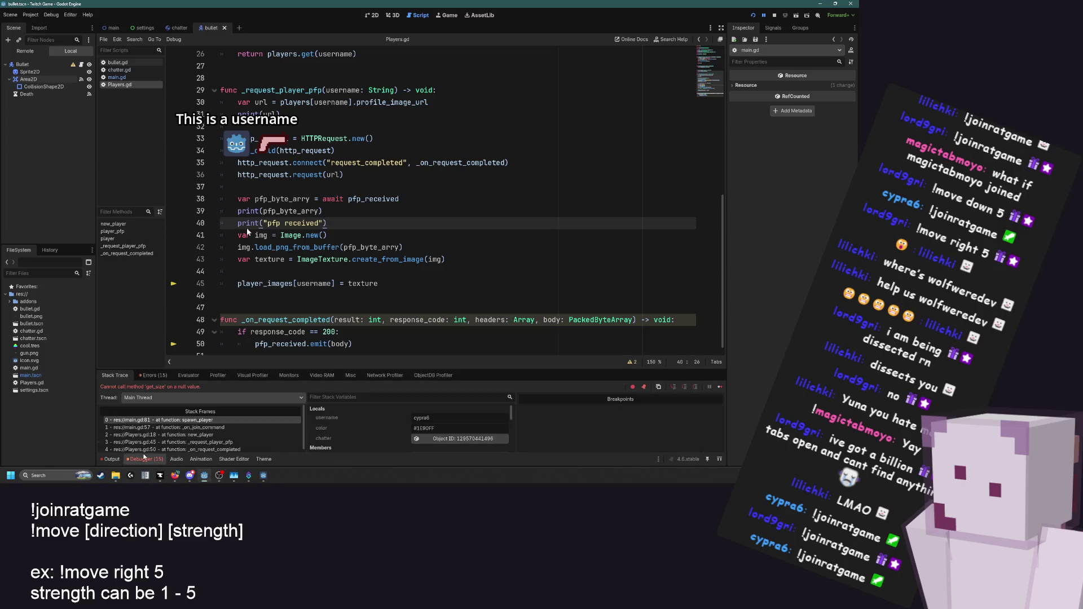
Switch the bottom panel to the Output log of printed profile-picture byte values
{"action": "left_click", "coordinate": [111, 459]}
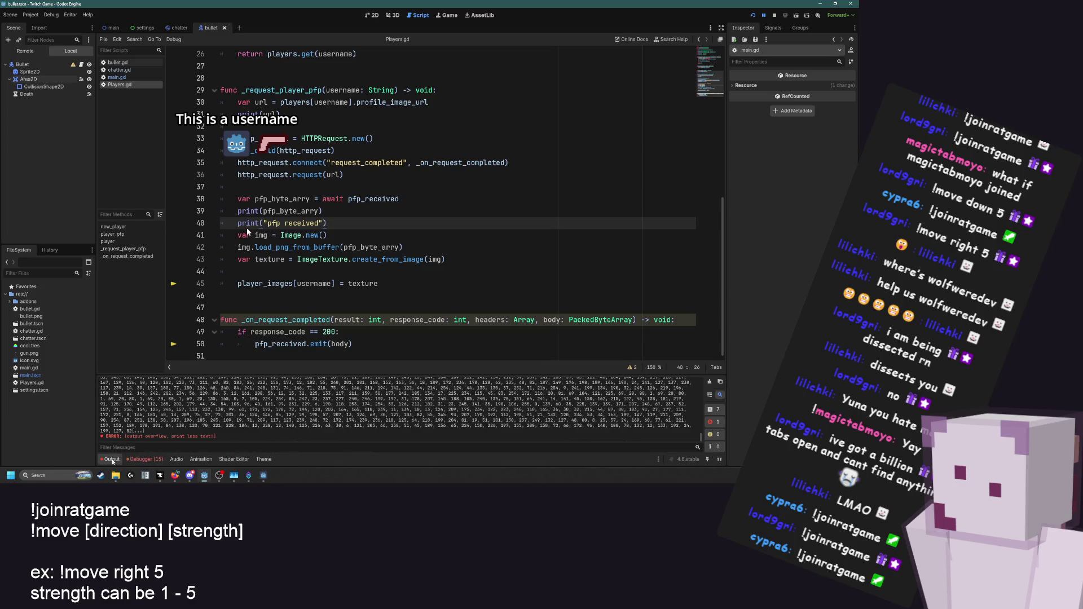